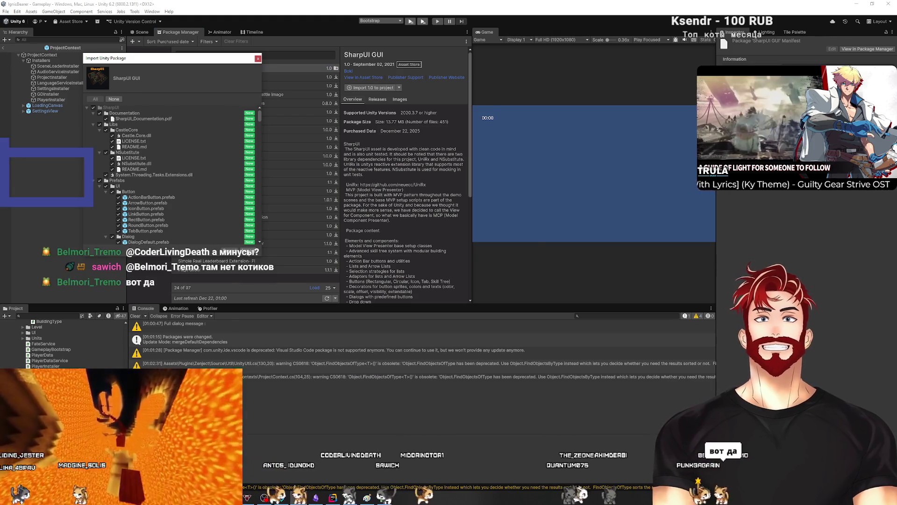
Import the SharpUI GUI package files into the project
click(248, 250)
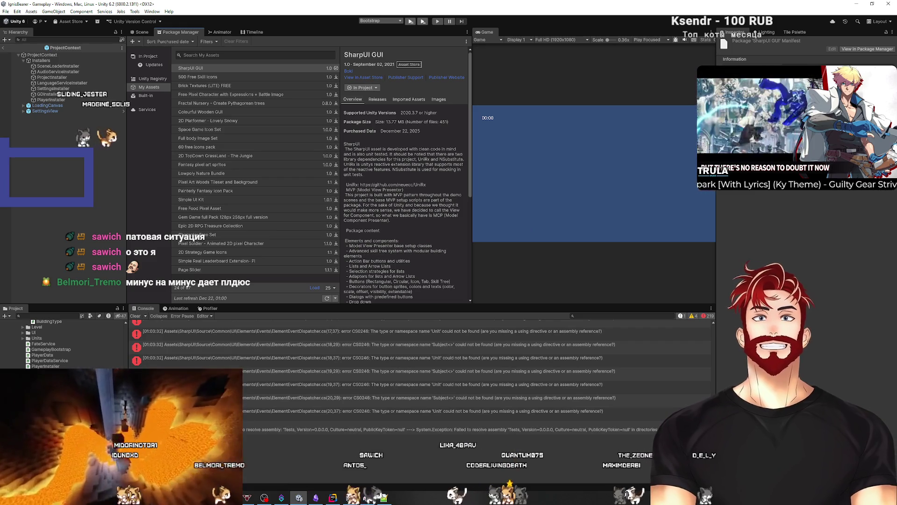
Scroll through the Console's UniRx CS0246 compile errors, selecting the first one
scroll(223, 351, down, 10)
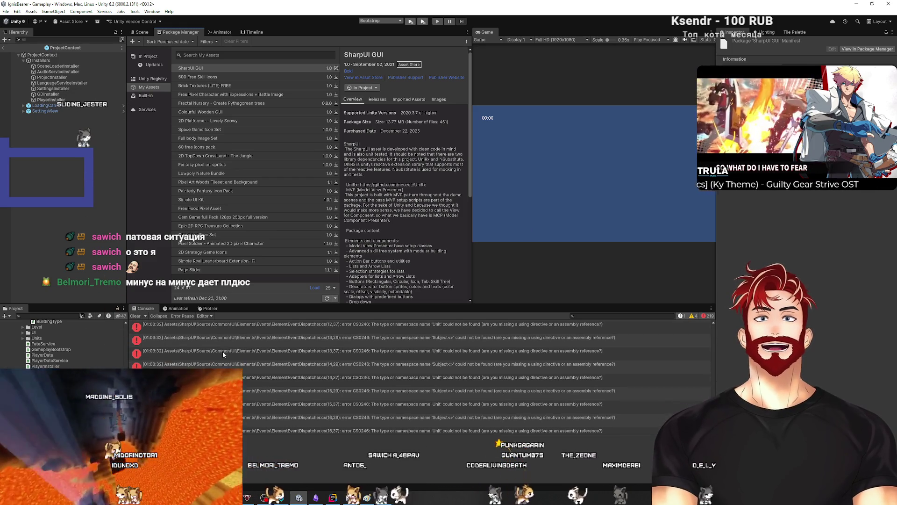
click(143, 319)
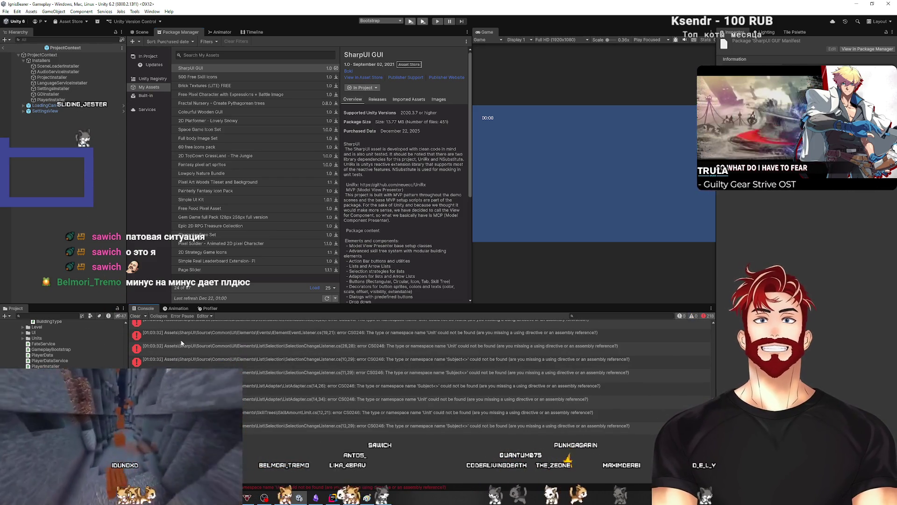
scroll(462, 363, down, 10)
scroll(464, 364, up, 10)
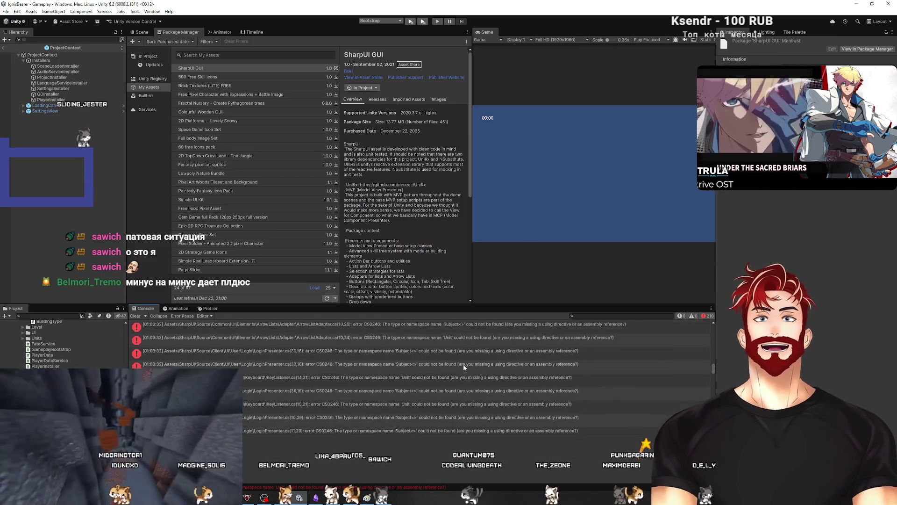
scroll(463, 364, up, 5)
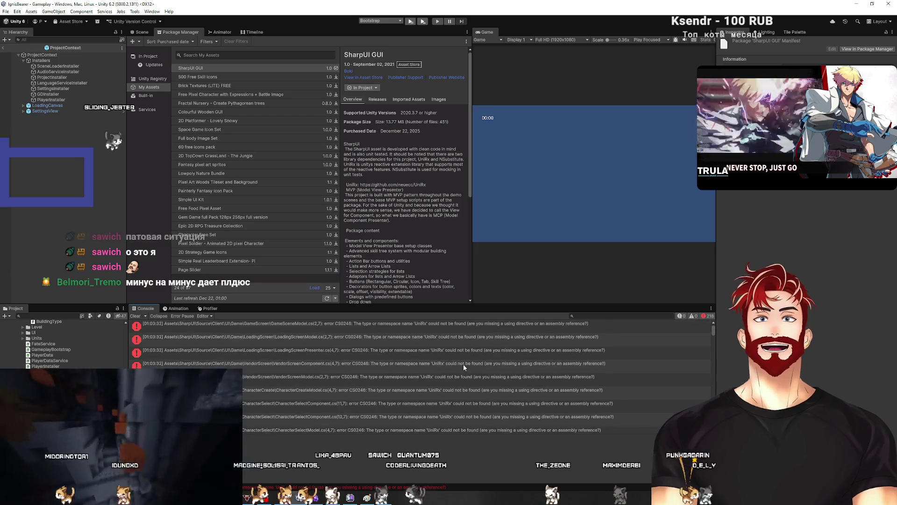
click(430, 323)
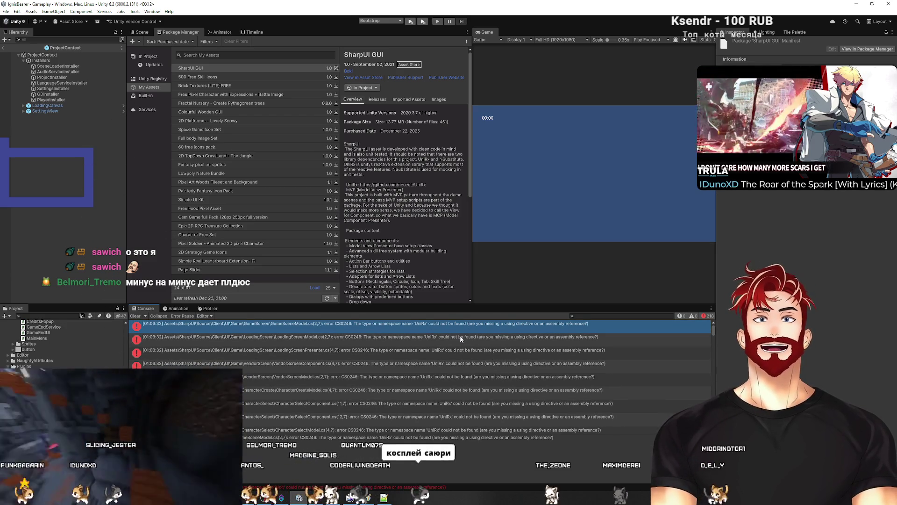
scroll(66, 346, down, 3)
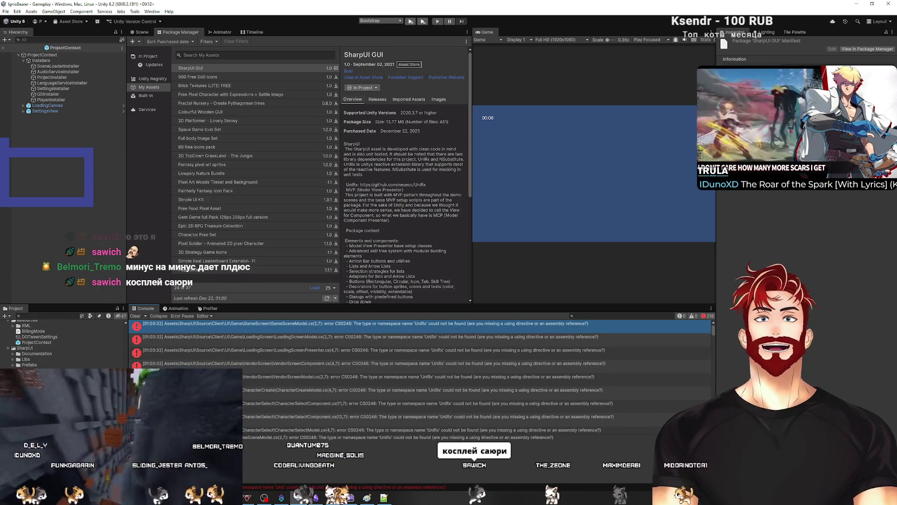
scroll(65, 343, up, 2)
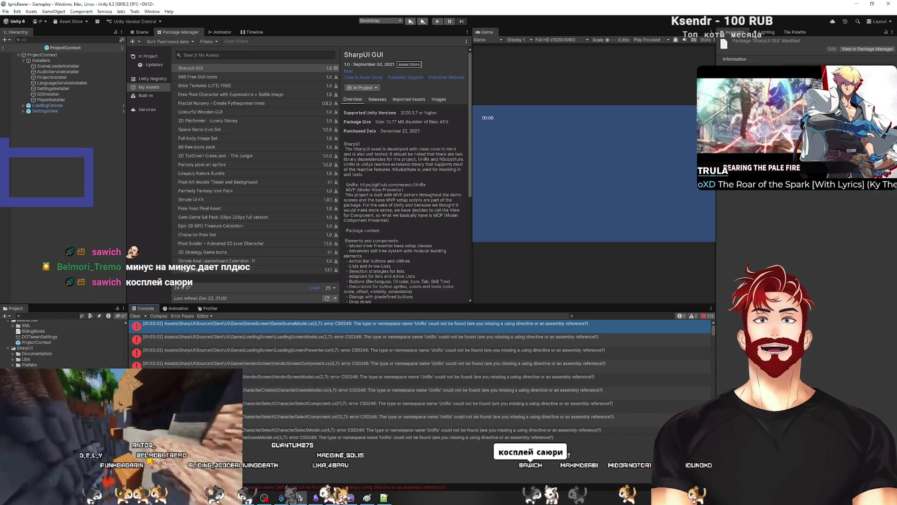
scroll(5, 335, up, 5)
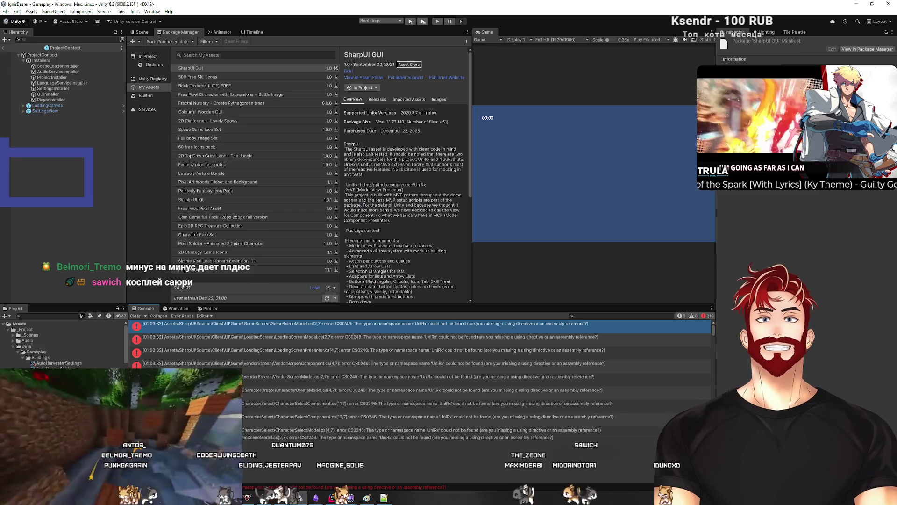
Collapse the _Project folder and scroll down to SharpUI's Views/Game scenes folder
click(7, 329)
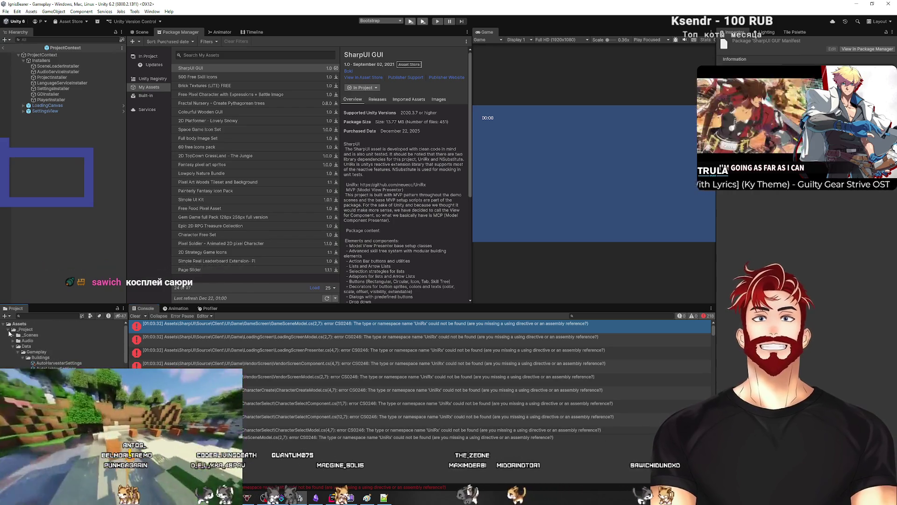
click(7, 346)
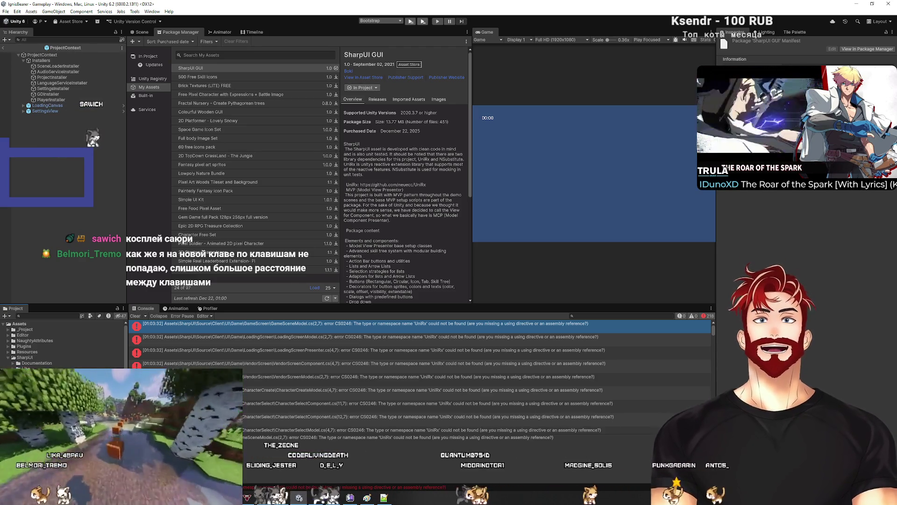
scroll(63, 344, down, 3)
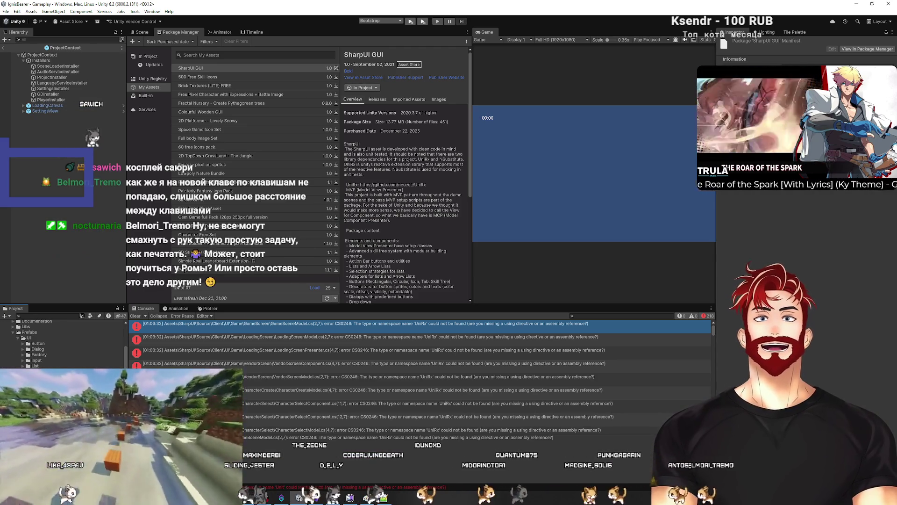
scroll(63, 343, down, 4)
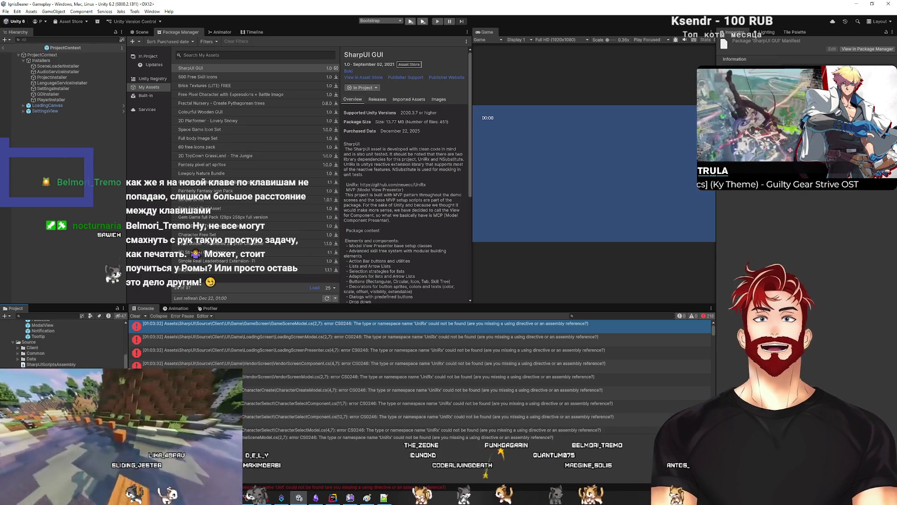
scroll(63, 343, down, 2)
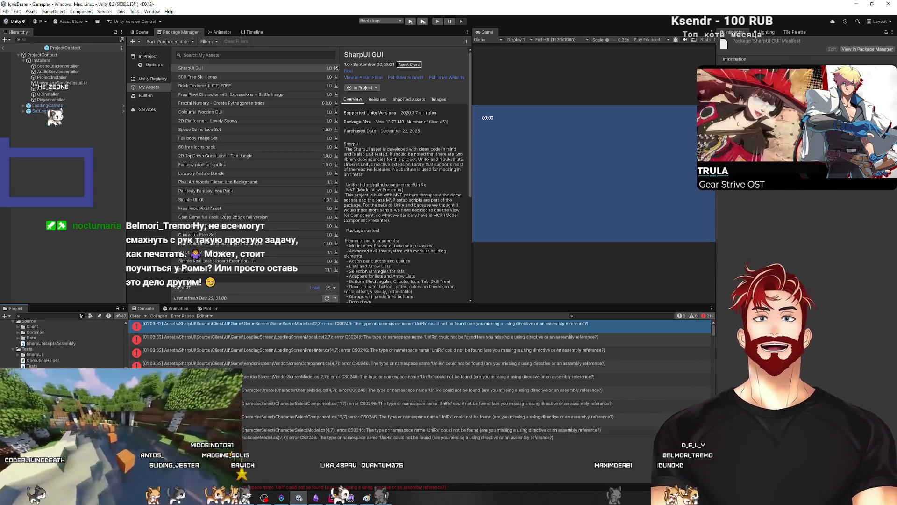
scroll(63, 343, down, 5)
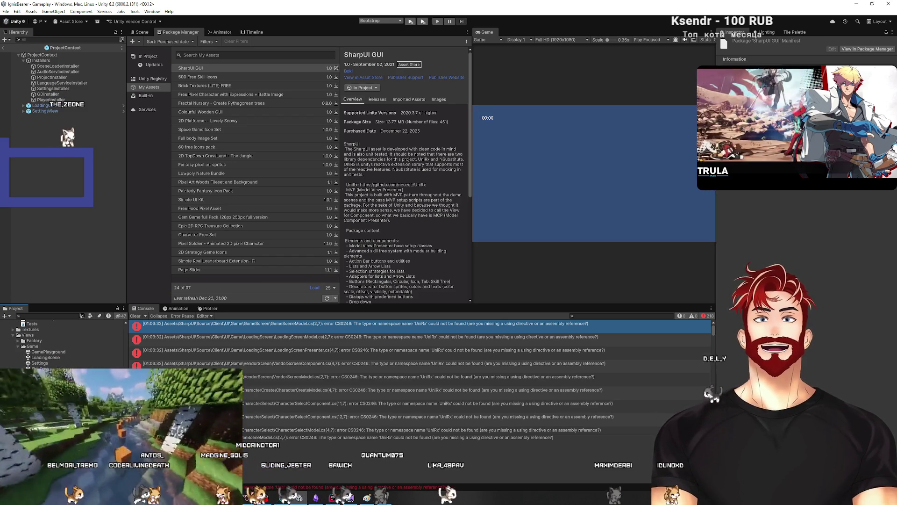
Open the SkillTree demo scene and enlarge the game preview to show the skill tree
double_click(41, 369)
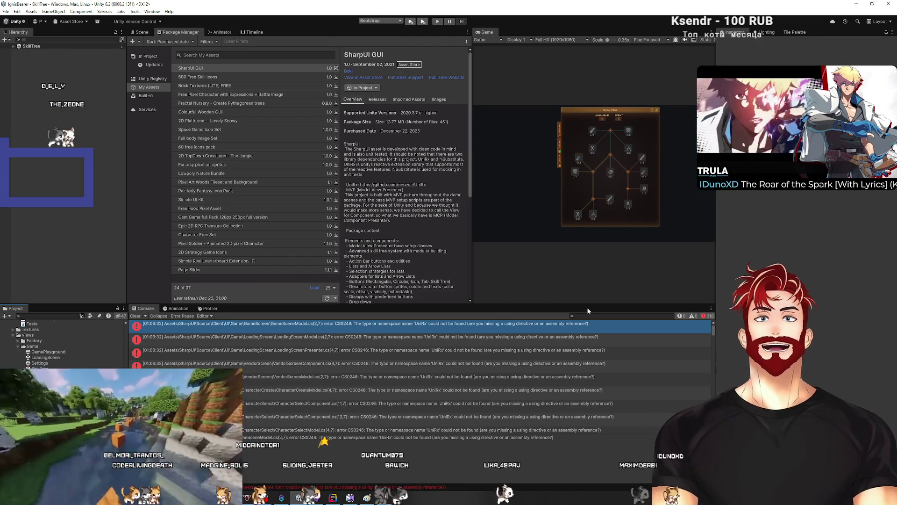
drag(597, 310, 597, 405)
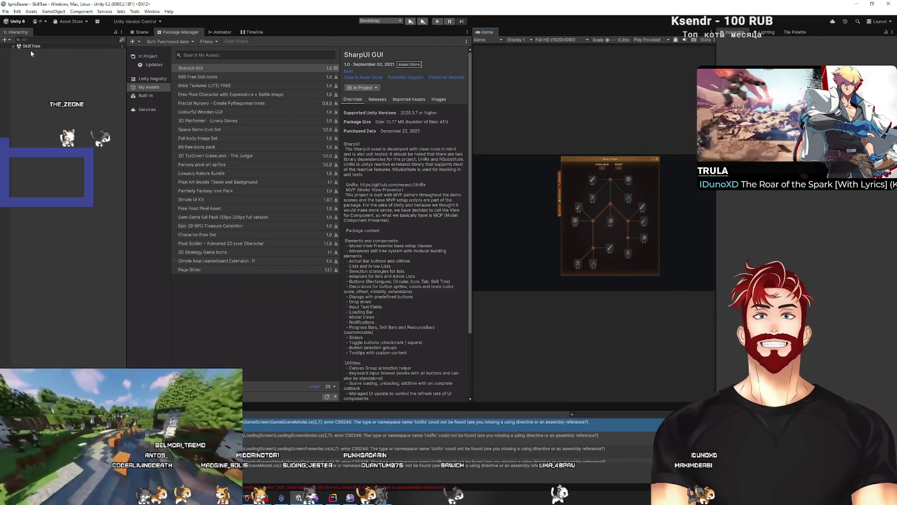
click(13, 46)
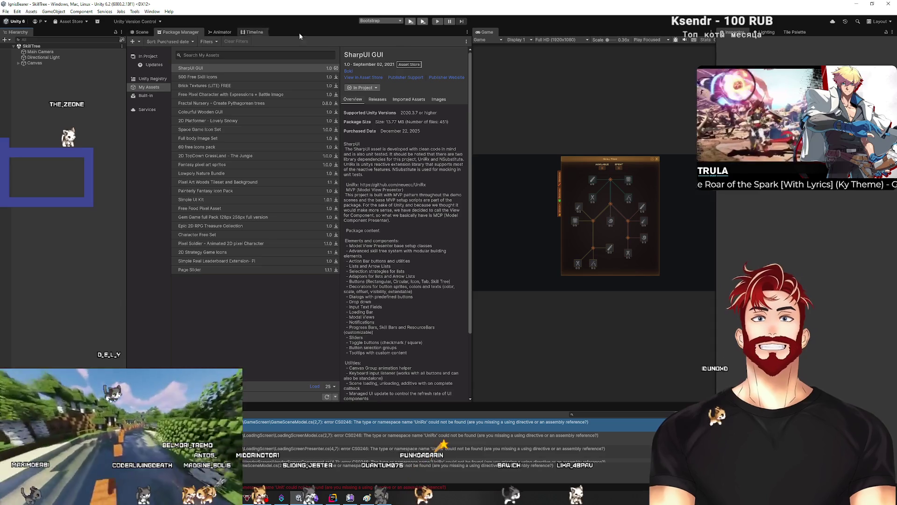
drag(472, 95, 123, 98)
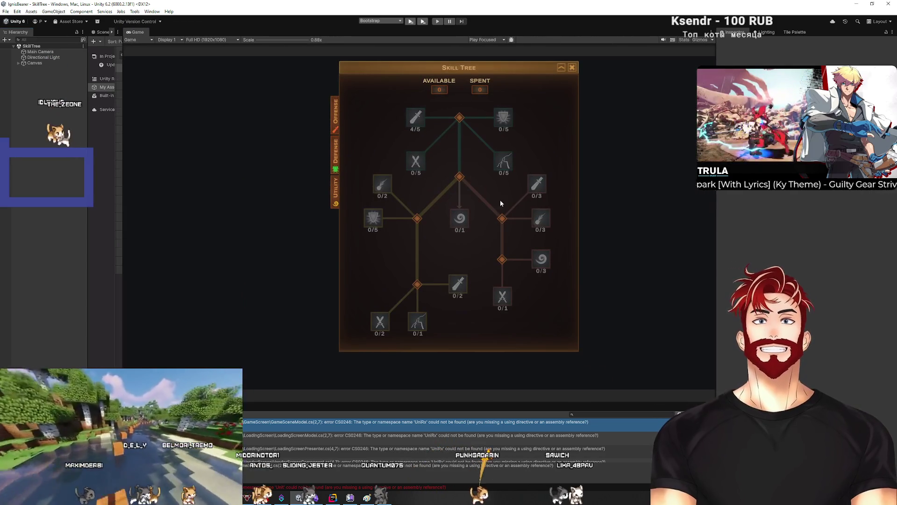
Expand Canvas > Content, select Content, and widen the Scene view beyond the game preview
click(18, 62)
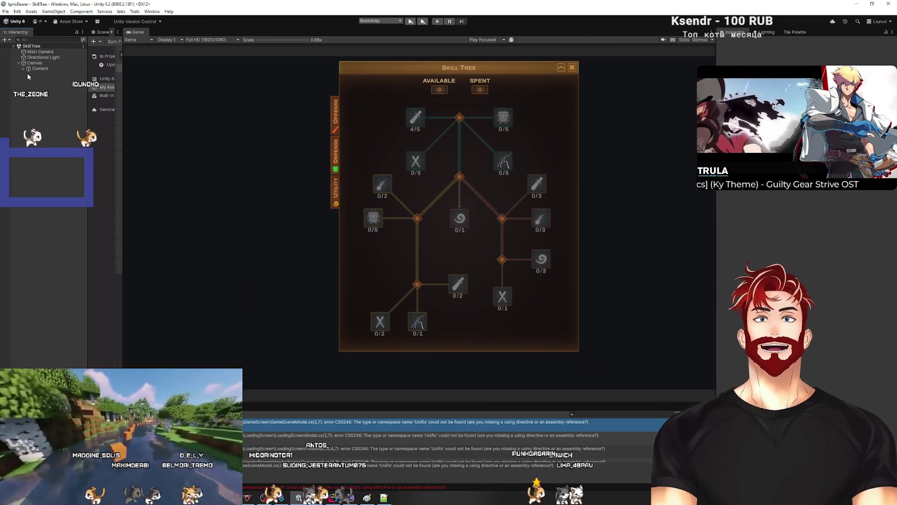
click(23, 69)
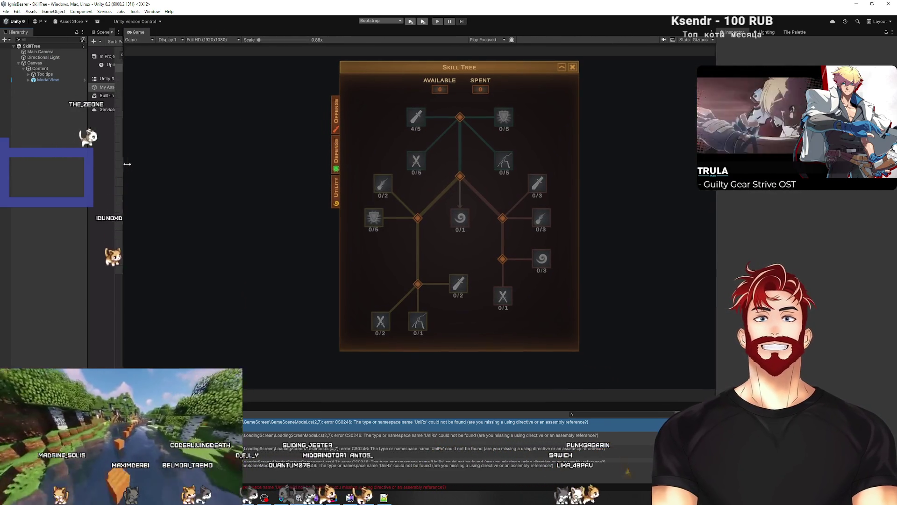
drag(122, 164, 185, 164)
click(40, 68)
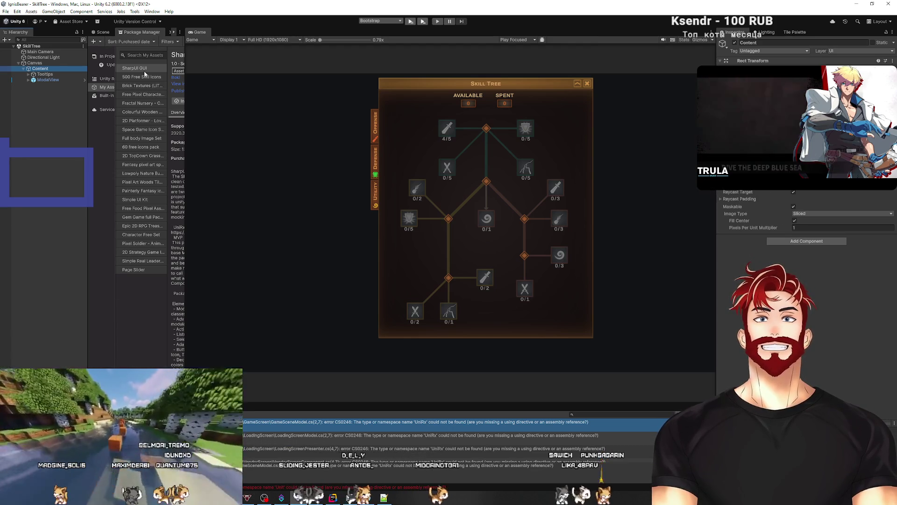
click(102, 32)
drag(186, 160, 524, 184)
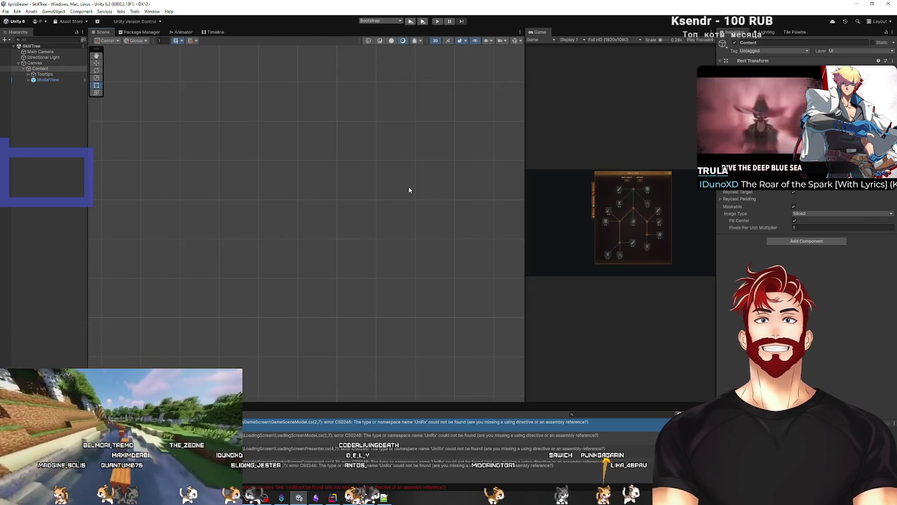
Preview the Tooltips, North Wind and Shield of Reckoning tooltips by toggling them on and off
key(f)
scroll(349, 193, up, 3)
scroll(349, 193, down, 1)
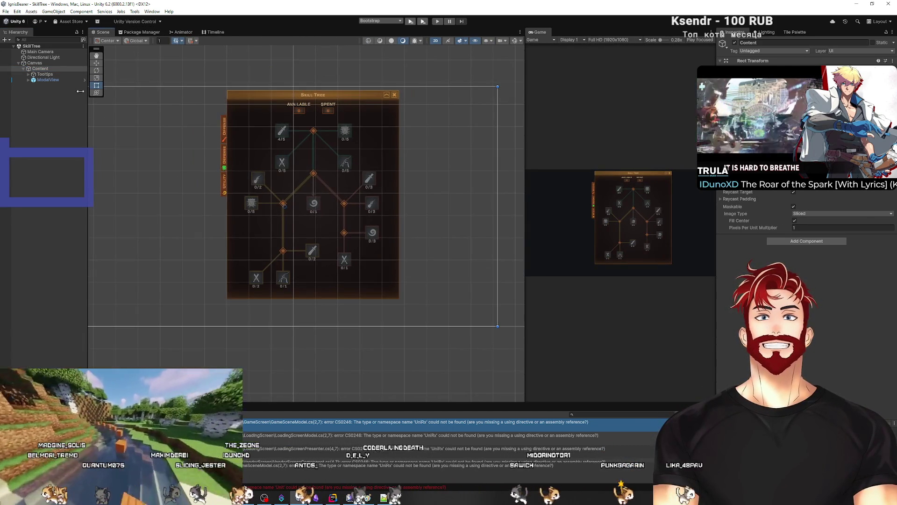
click(44, 73)
click(735, 43)
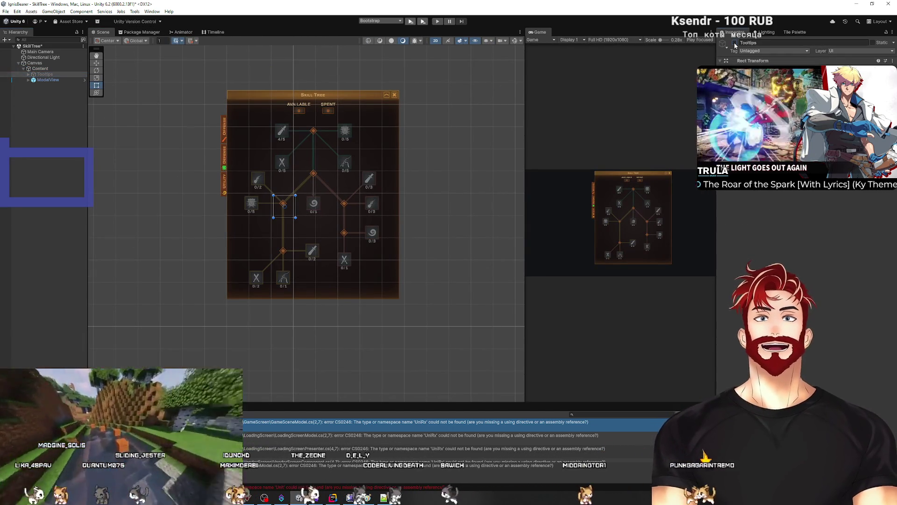
click(29, 74)
click(45, 79)
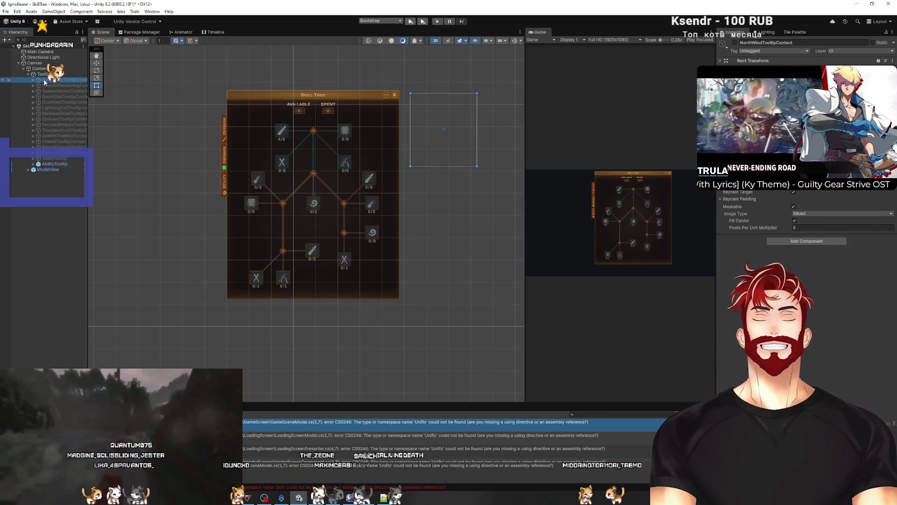
click(734, 42)
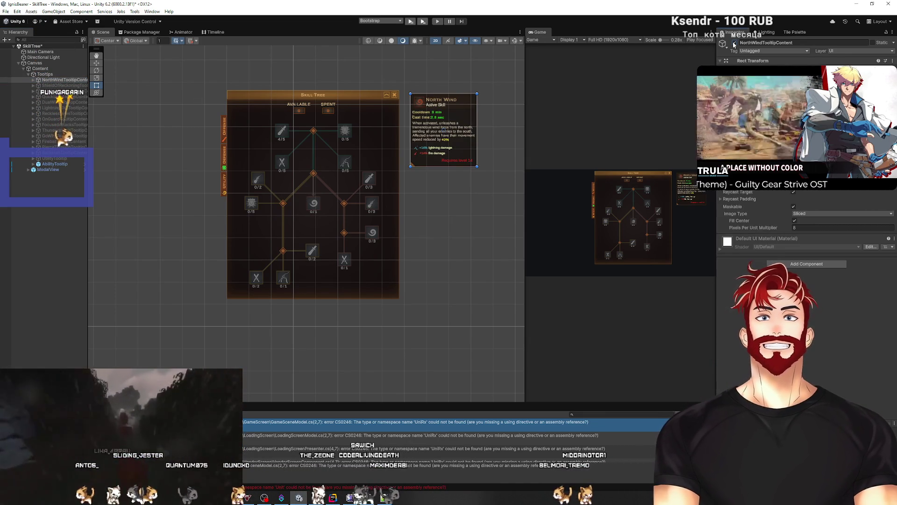
click(735, 43)
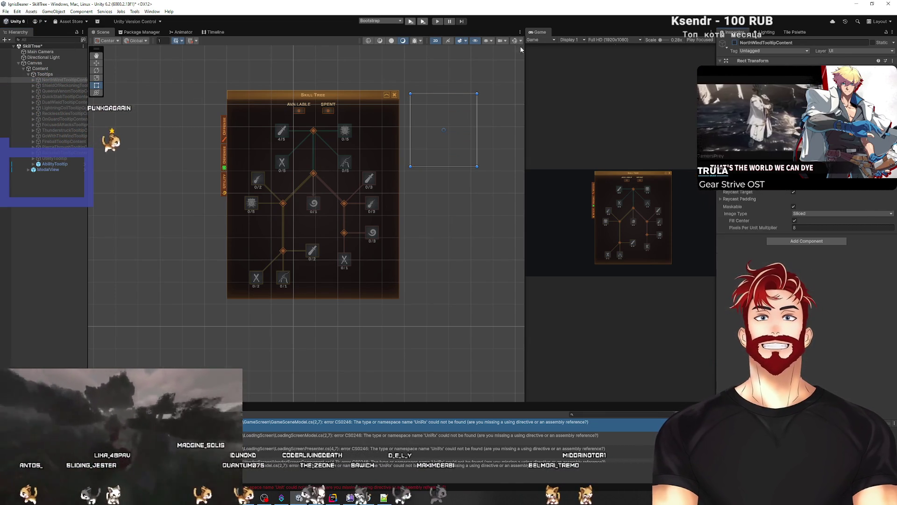
click(41, 85)
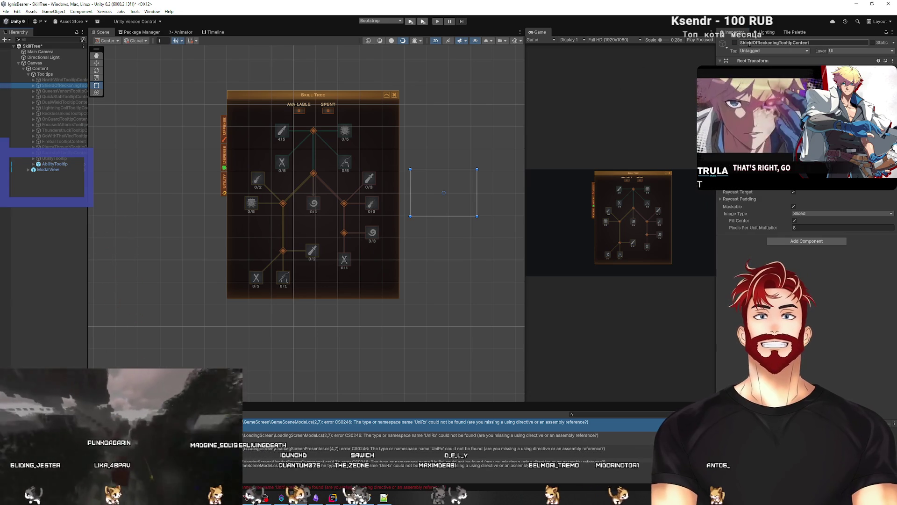
click(734, 42)
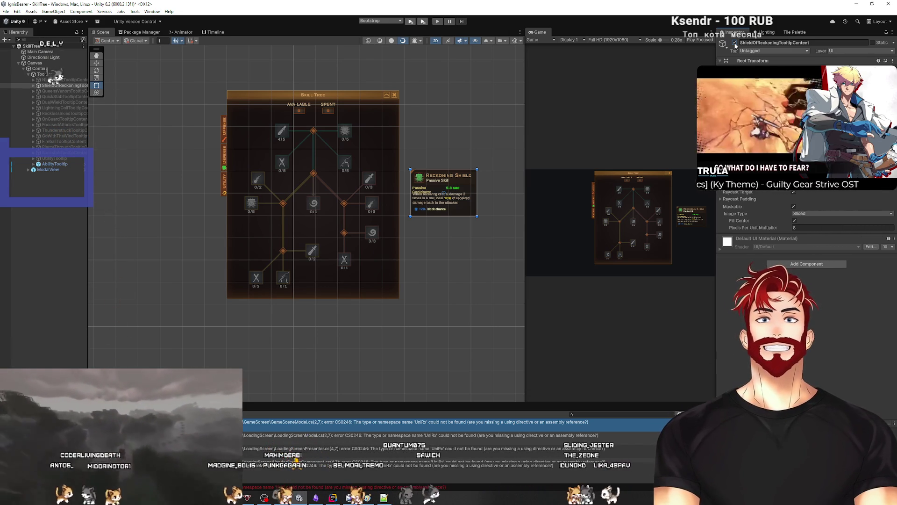
click(735, 43)
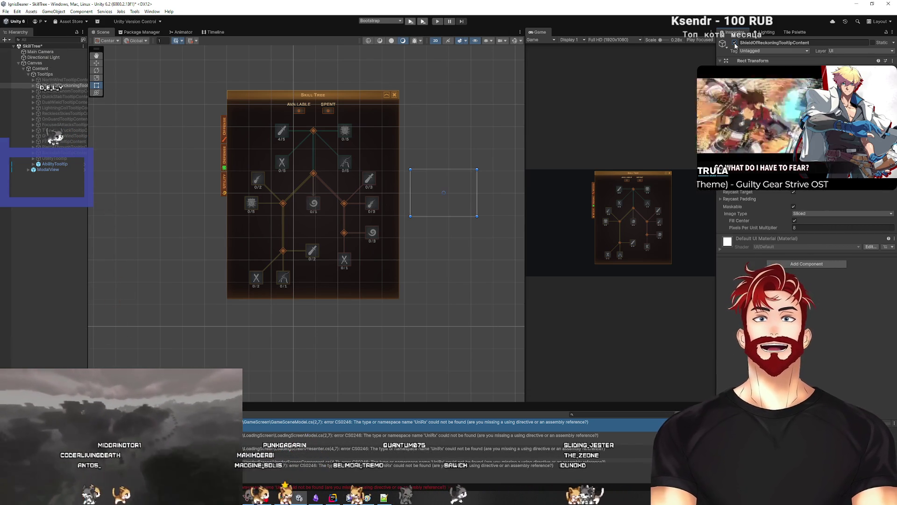
Move AbilityTooltip up into the skill tree panel with the move tool
click(63, 164)
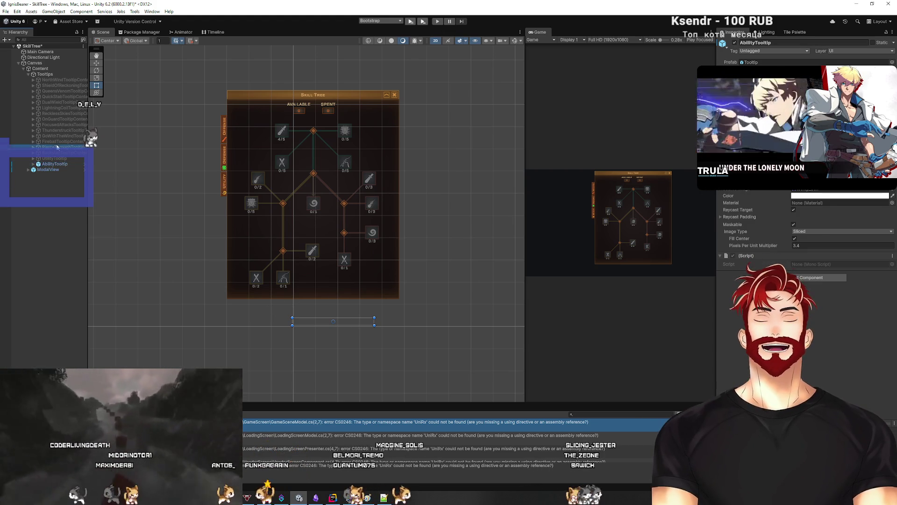
key(w)
mouse_move(343, 298)
mouse_down()
mouse_move(367, 256)
mouse_move(354, 258)
mouse_up()
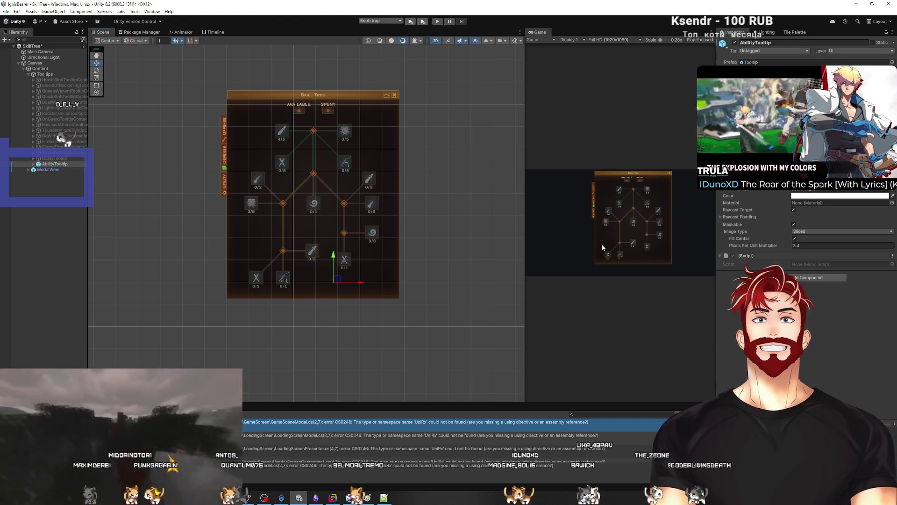
click(34, 166)
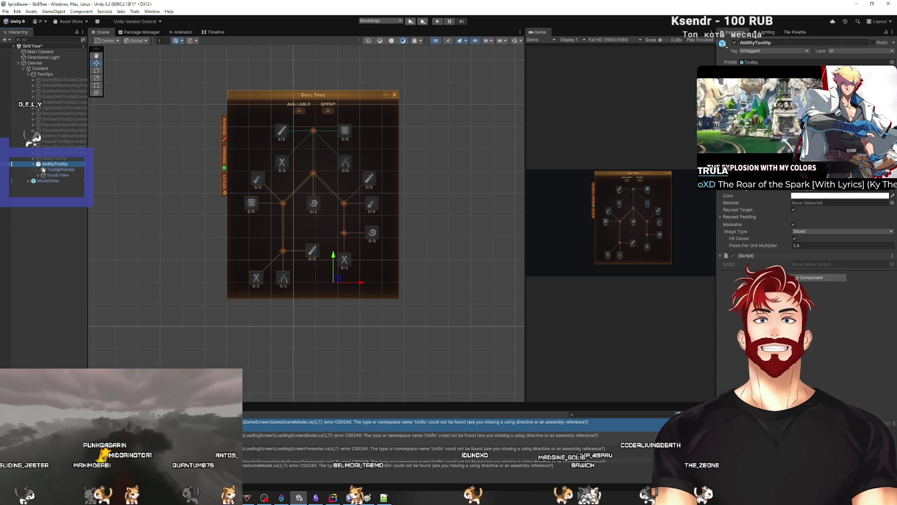
Expand AbilityTooltip > Scroll View, select its nested Canvas, and try running the scene
click(33, 164)
click(41, 176)
click(38, 175)
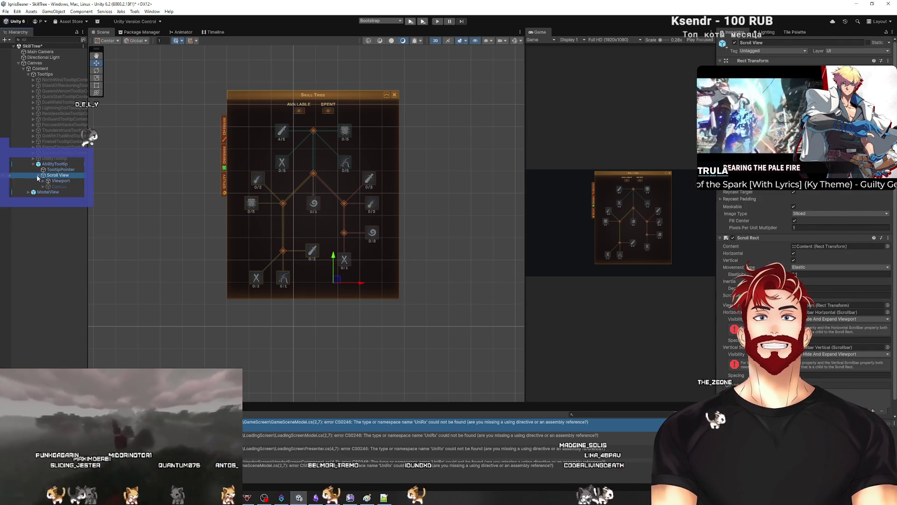
click(59, 186)
drag(526, 140, 353, 140)
click(410, 22)
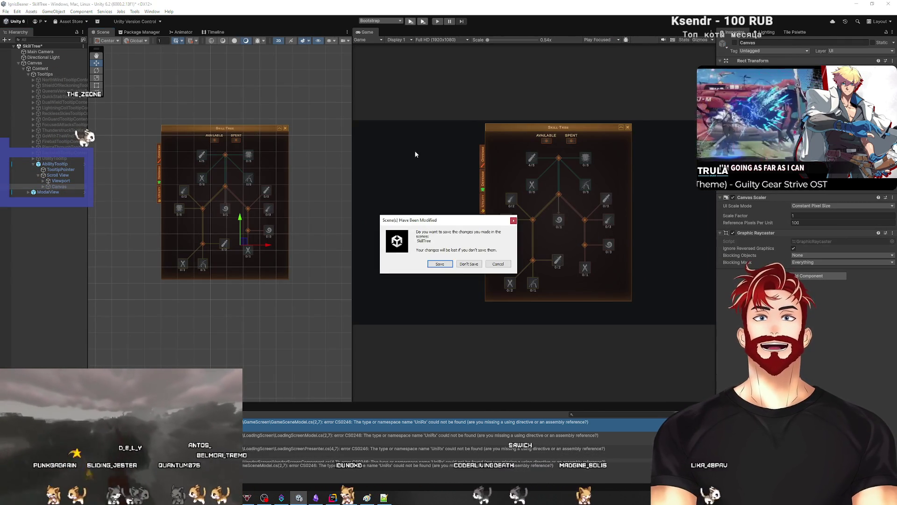
Save the modified SkillTree scene, retry Play, and reselect AbilityTooltip
click(439, 264)
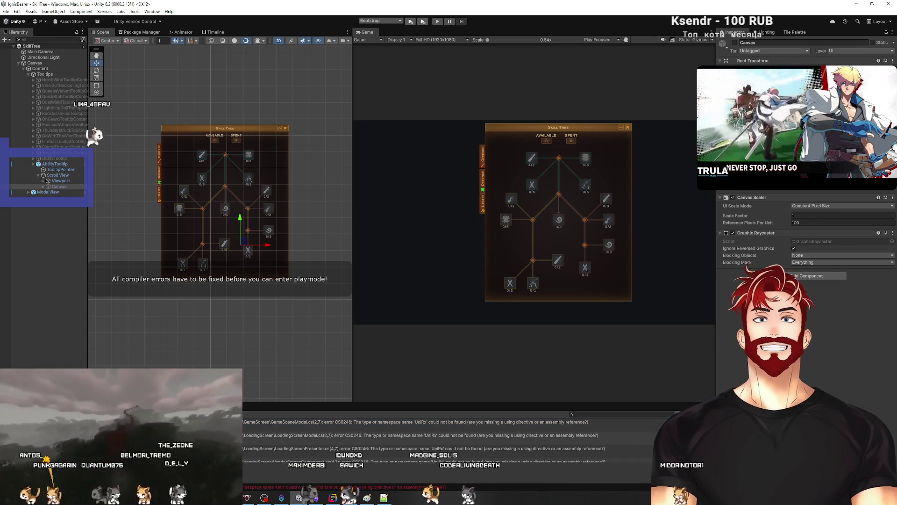
click(439, 24)
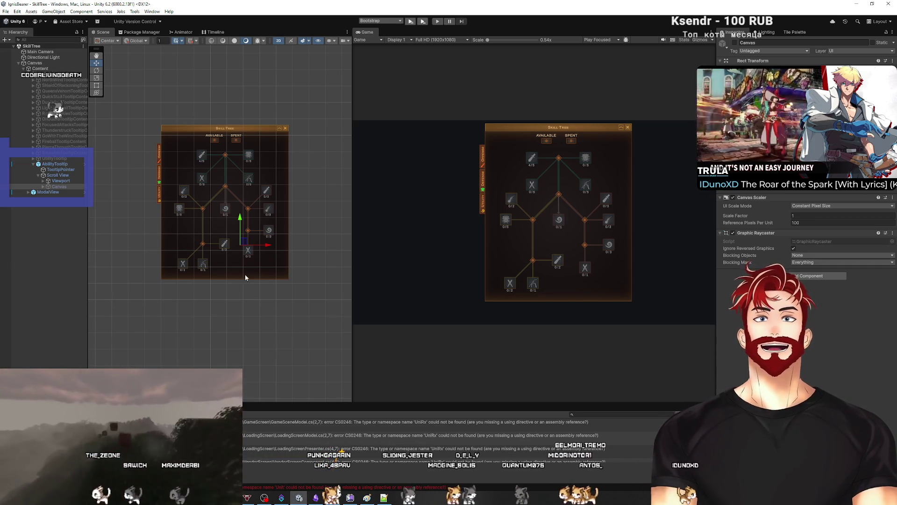
click(15, 294)
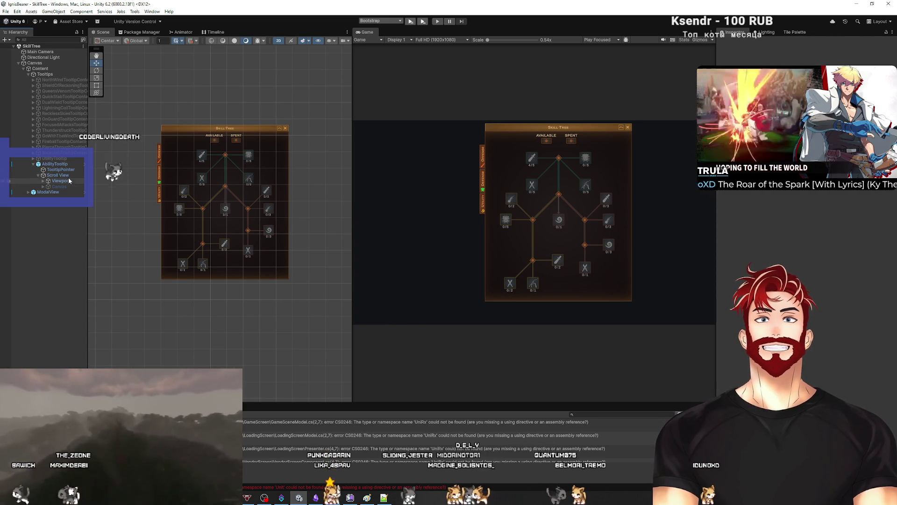
click(50, 165)
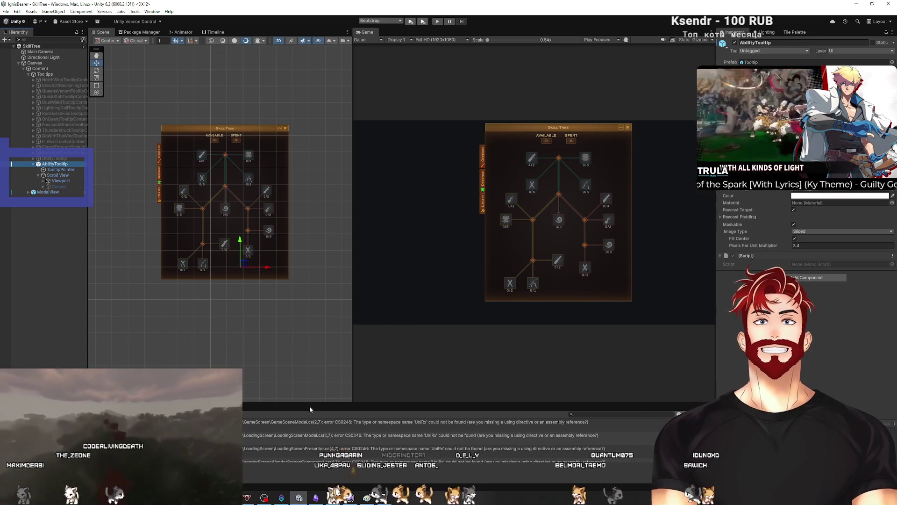
Enlarge the Console, read through the UniRx compile errors, and locate the first error's file
drag(309, 408, 327, 227)
scroll(378, 315, down, 3)
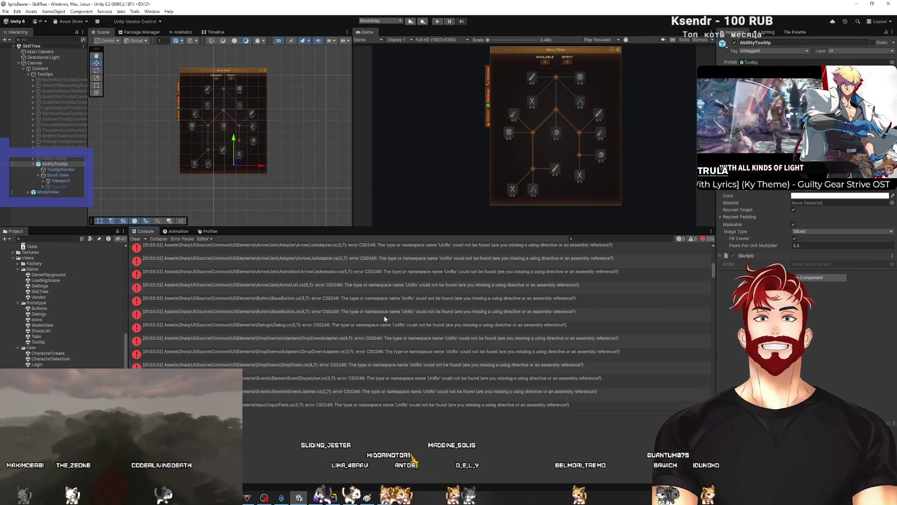
scroll(389, 311, down, 3)
scroll(404, 310, down, 10)
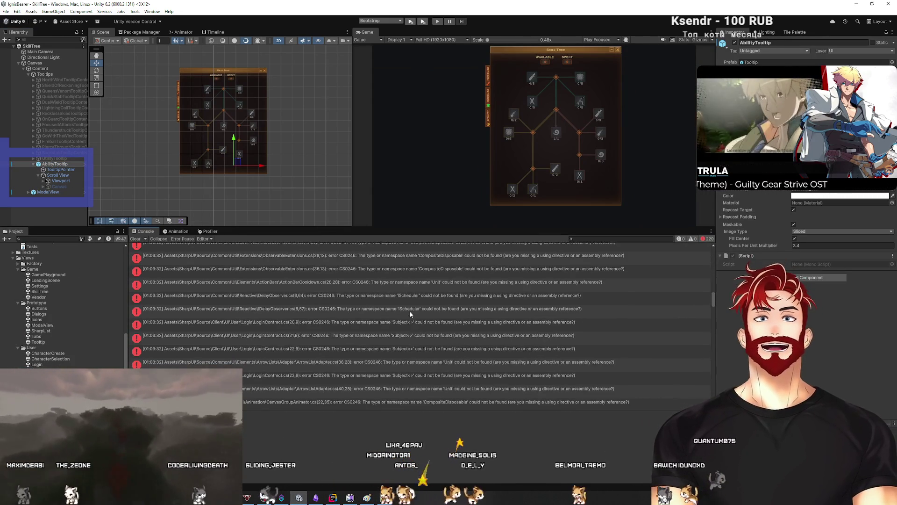
scroll(424, 313, down, 10)
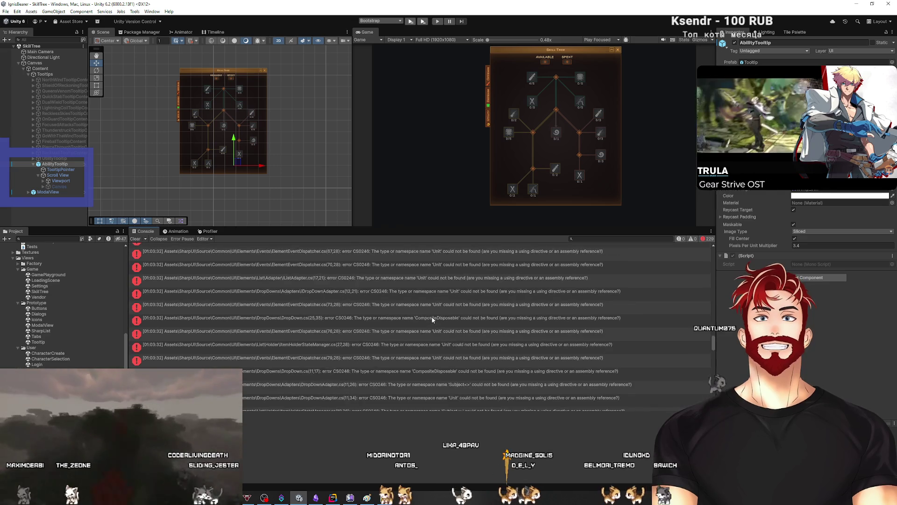
scroll(437, 317, down, 15)
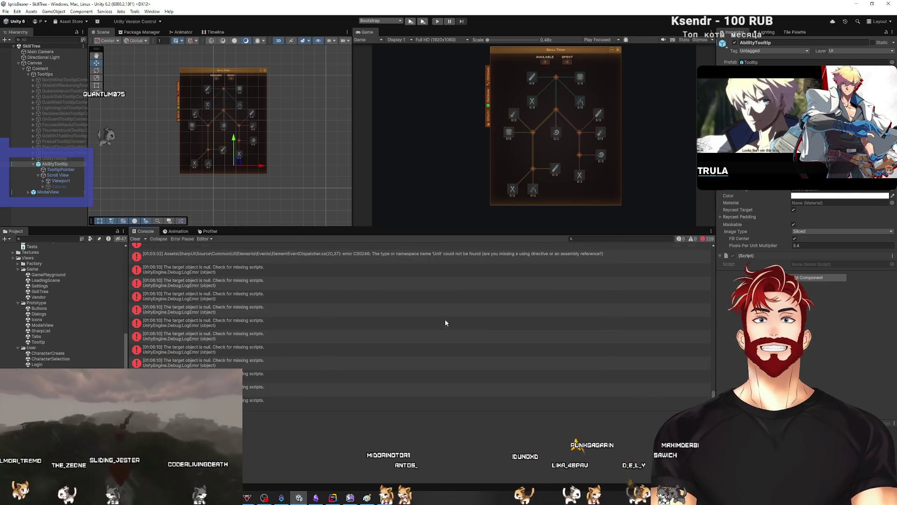
scroll(452, 331, up, 5)
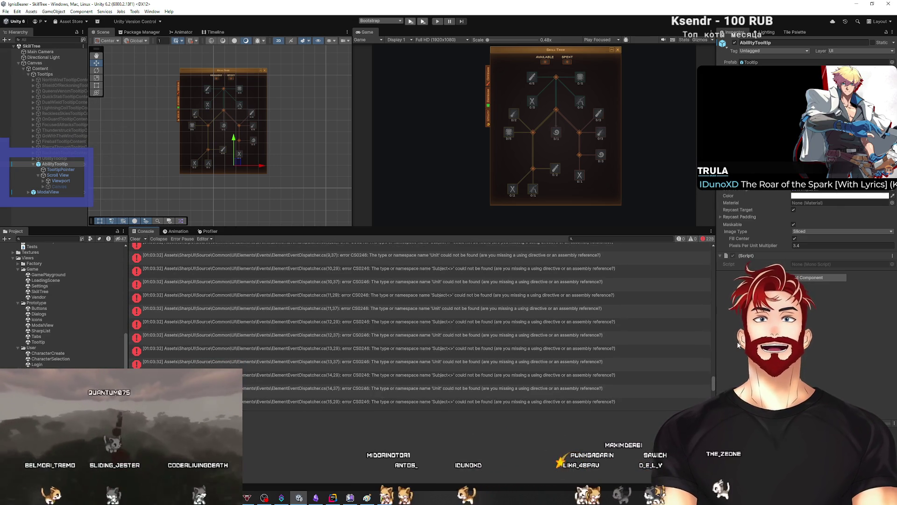
drag(713, 381, 713, 252)
click(542, 247)
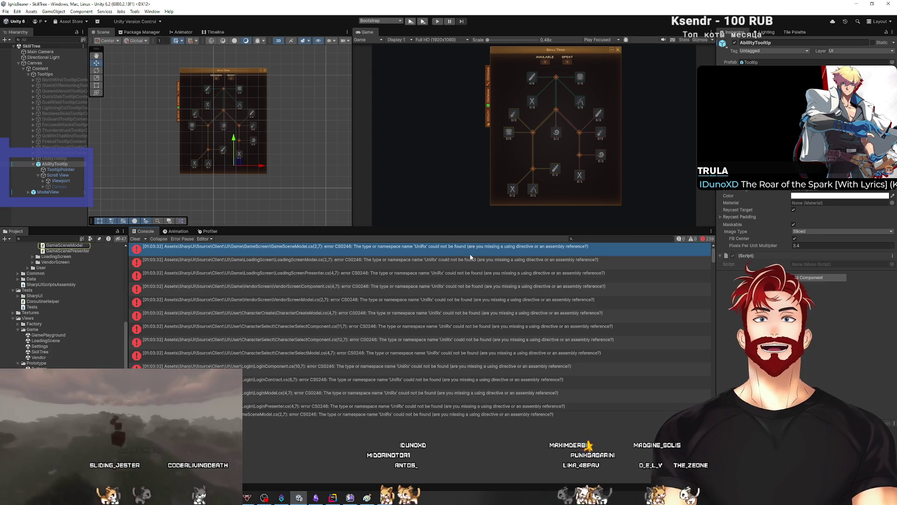
drag(367, 228, 367, 381)
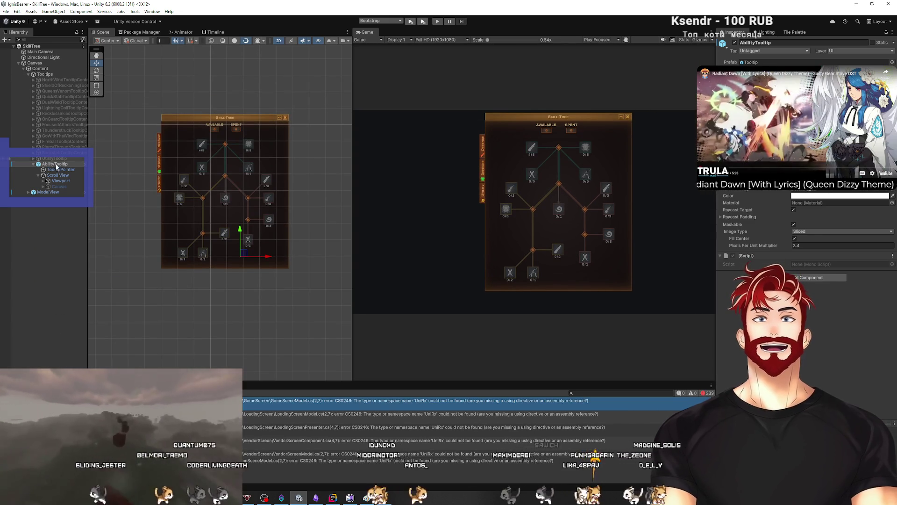
Frame ModalView, inspect its Header, and expand Content down to the Tabs group
click(32, 164)
click(26, 170)
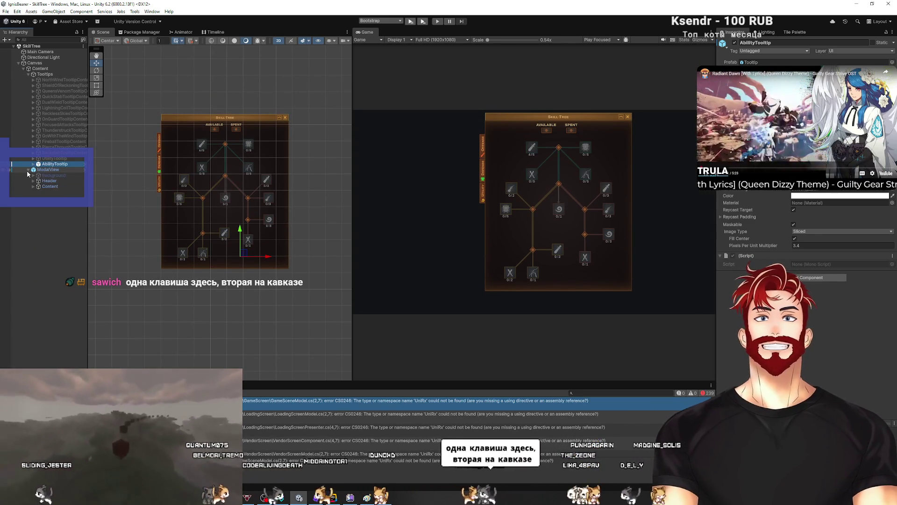
click(43, 171)
key(f)
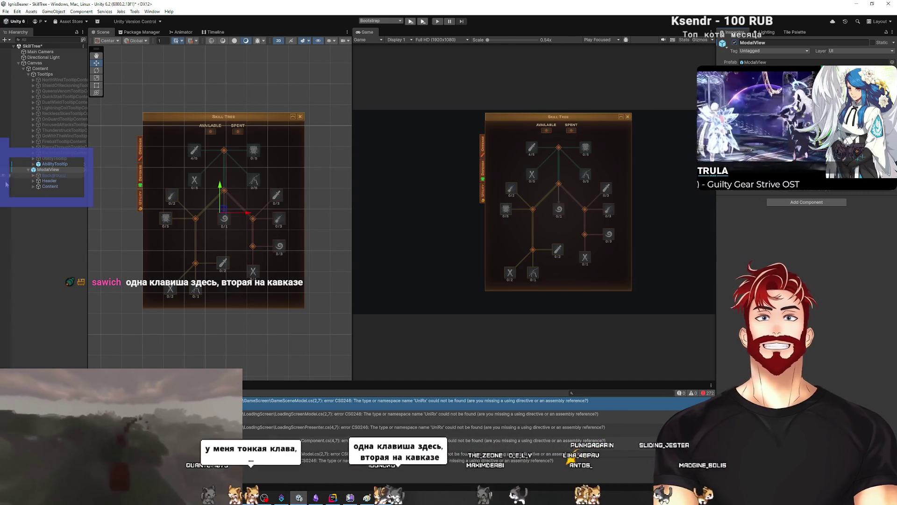
click(50, 180)
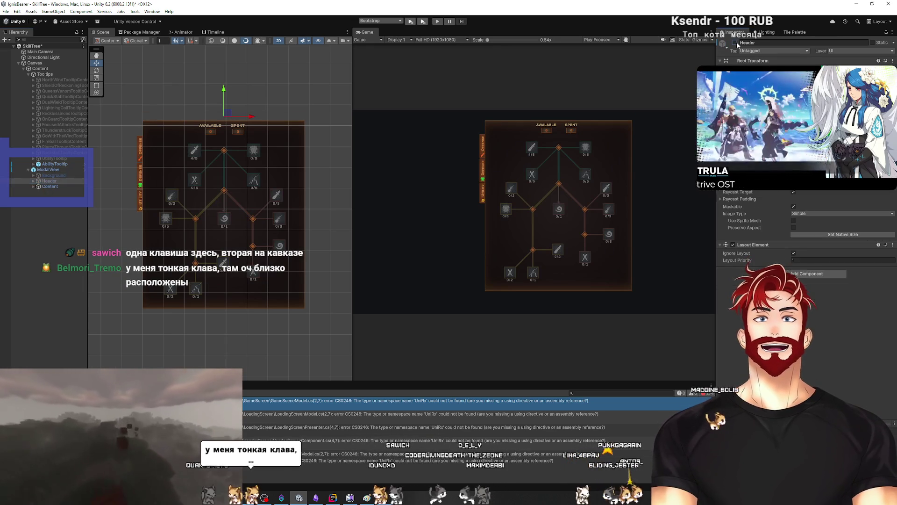
click(51, 186)
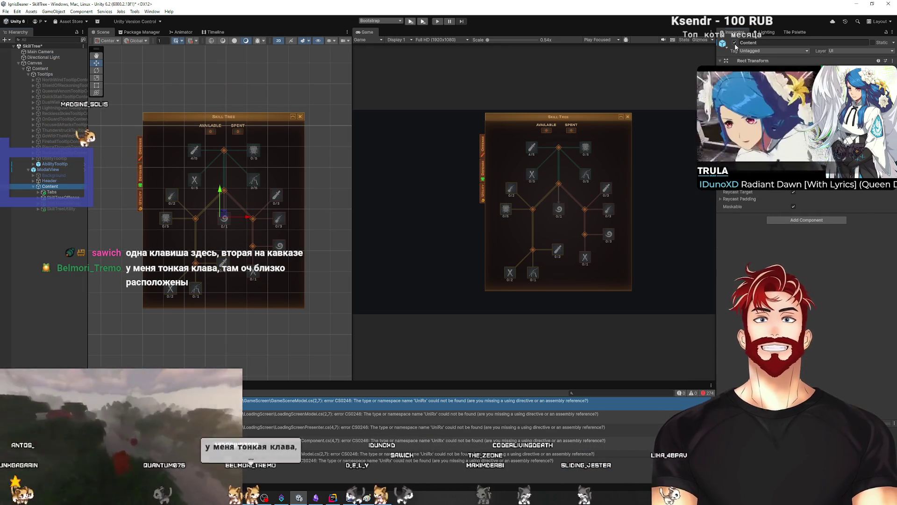
click(54, 193)
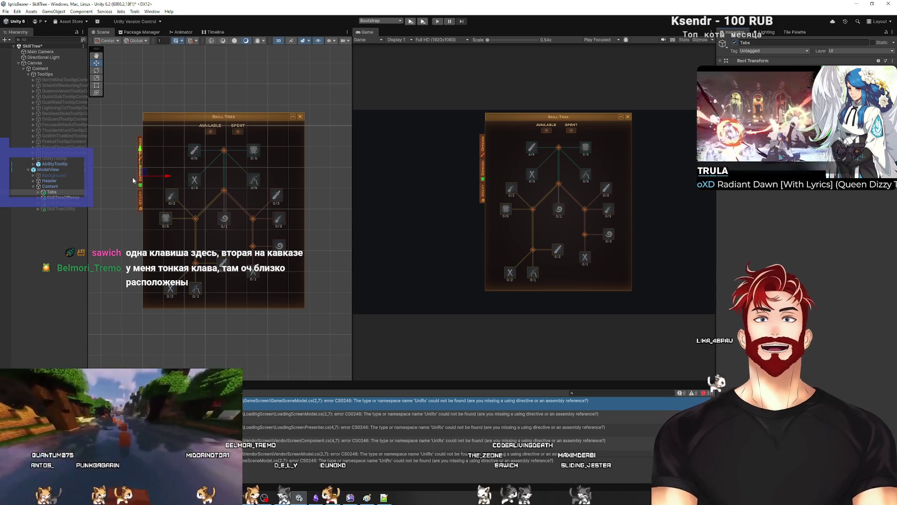
Inspect TabOffense and its Background, then expand SkillTreeOffense to list its children
click(64, 199)
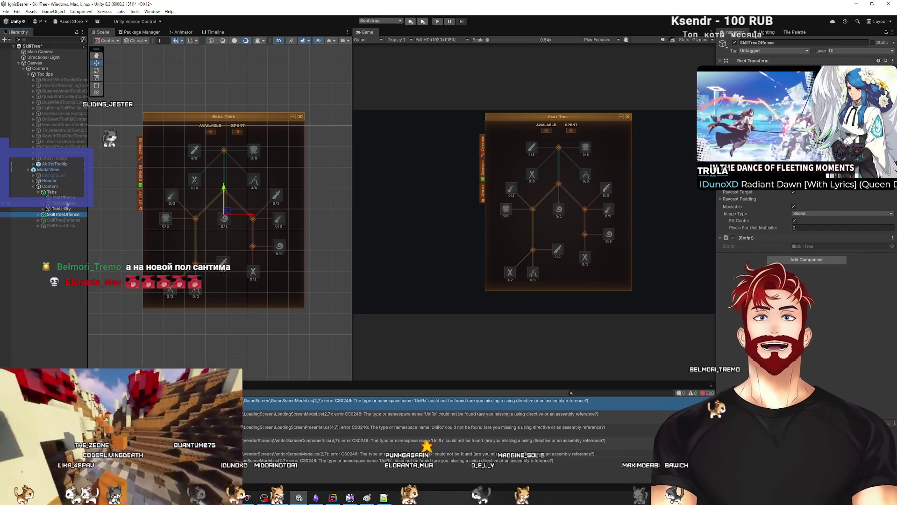
click(57, 198)
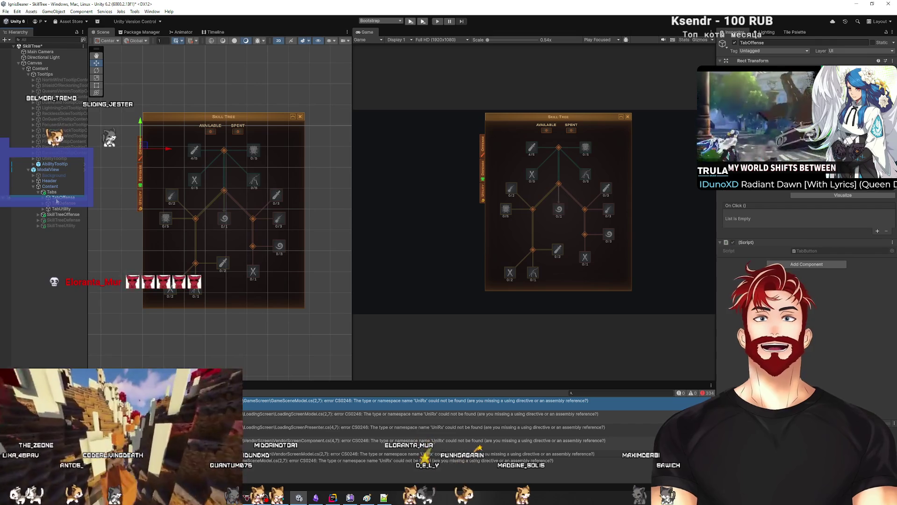
click(43, 197)
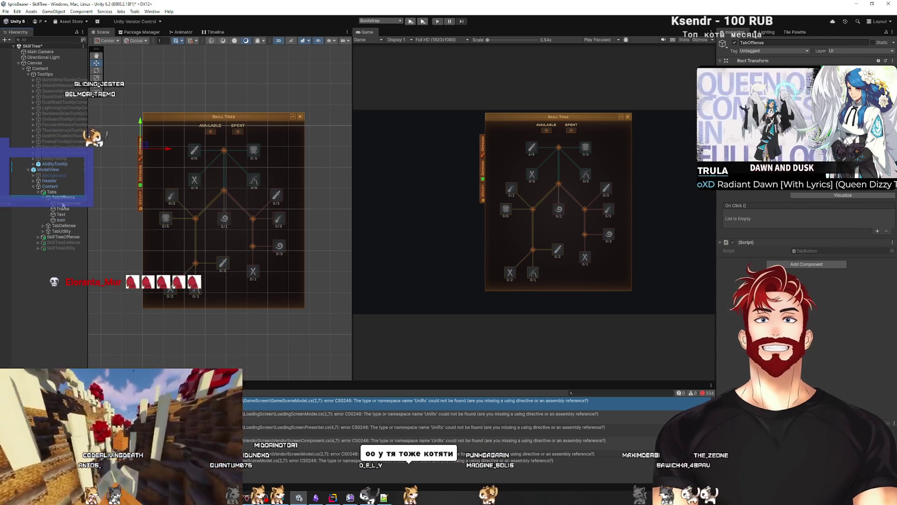
click(65, 204)
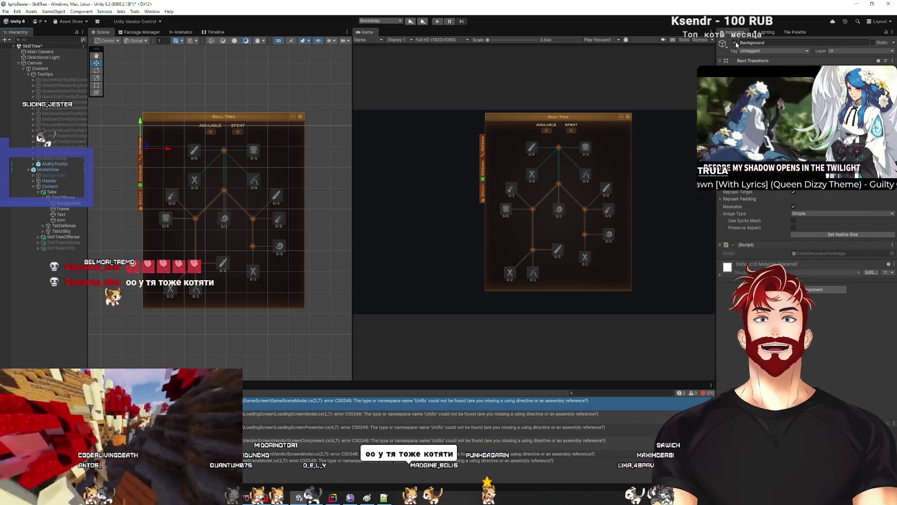
click(38, 192)
click(63, 197)
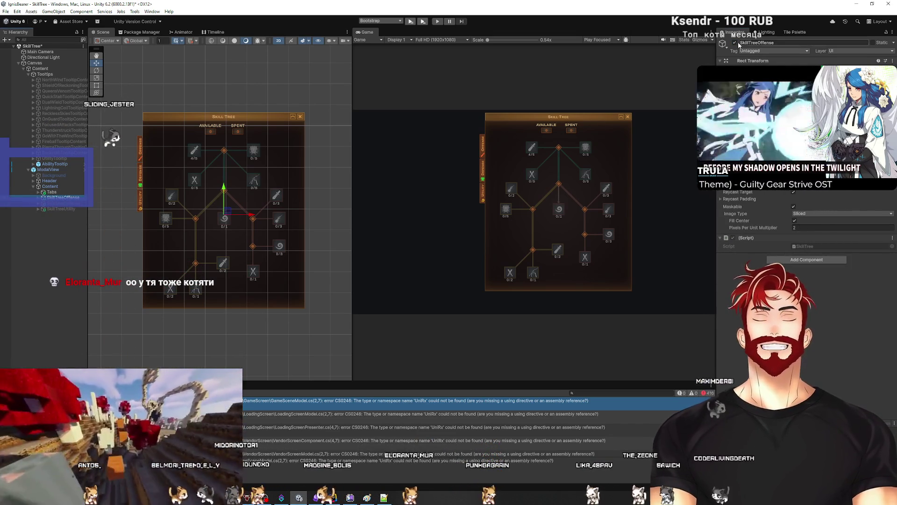
click(39, 197)
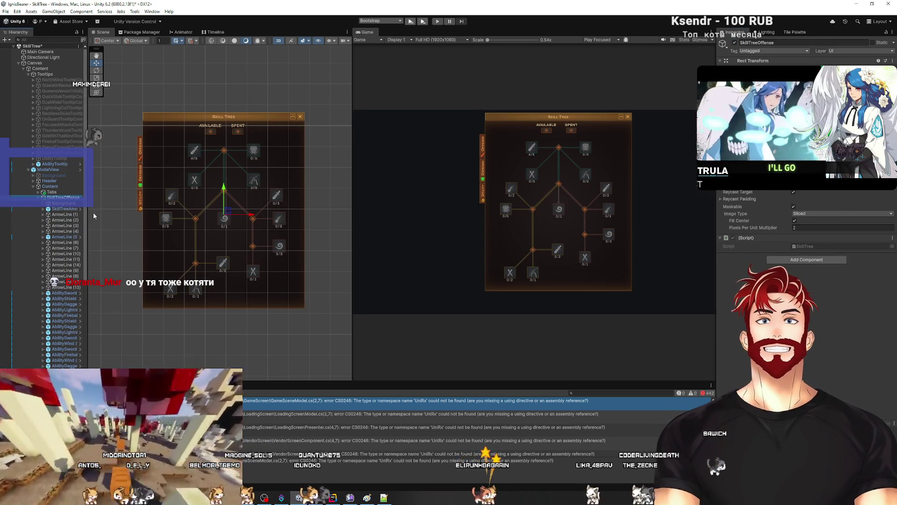
drag(89, 212, 259, 205)
Briefly hide and reshow the skill tree panel's Background
scroll(110, 186, down, 8)
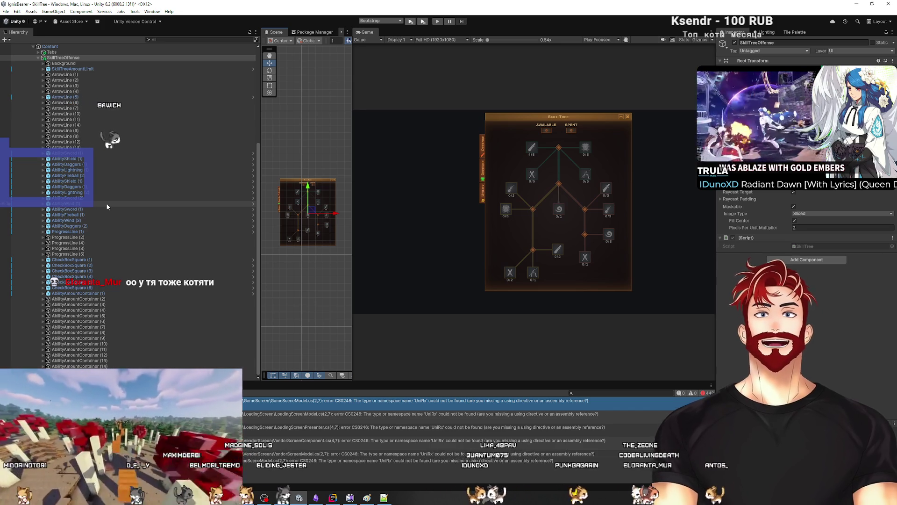
scroll(106, 206, up, 5)
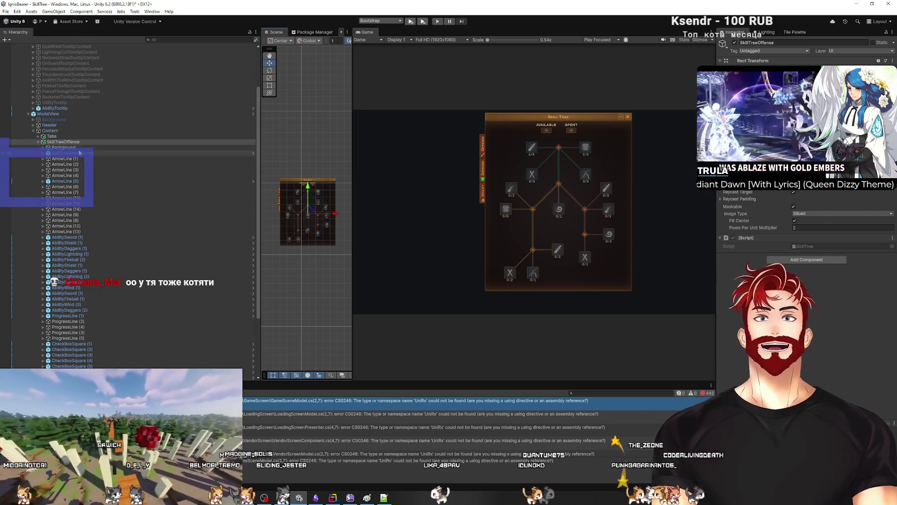
click(75, 147)
click(735, 43)
click(735, 43)
Deactivate the SkillTreeAmountLimit and ArrowLine (1) objects
click(74, 153)
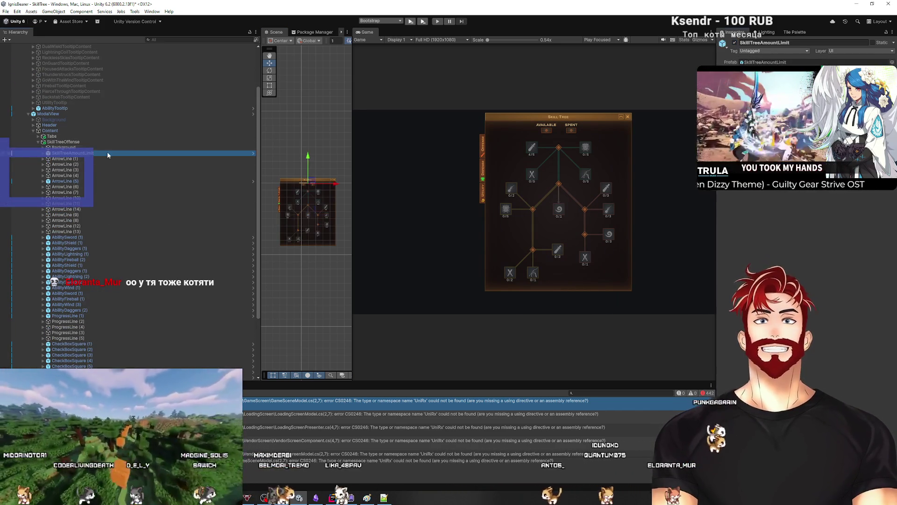
click(735, 43)
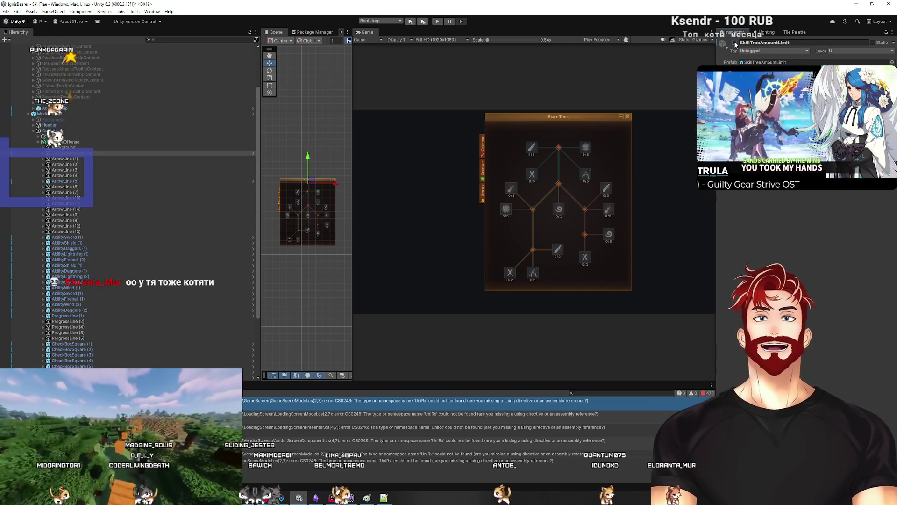
click(84, 159)
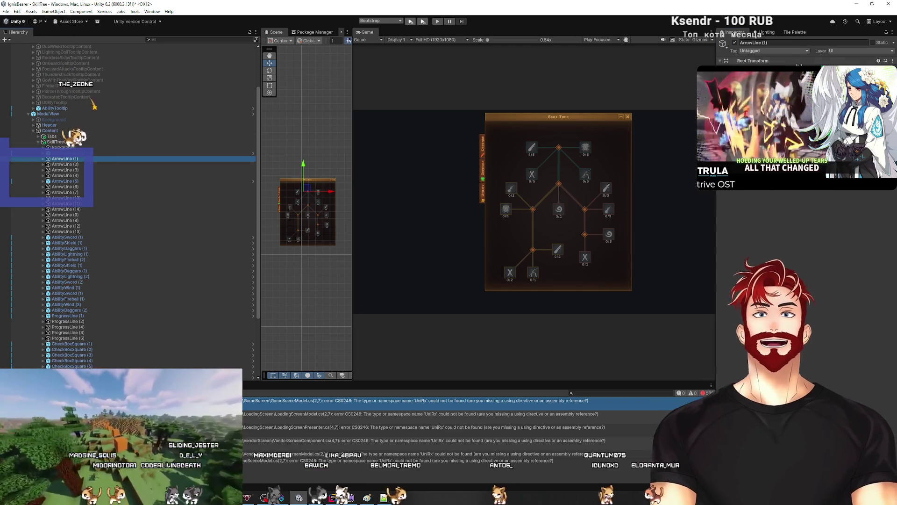
click(735, 43)
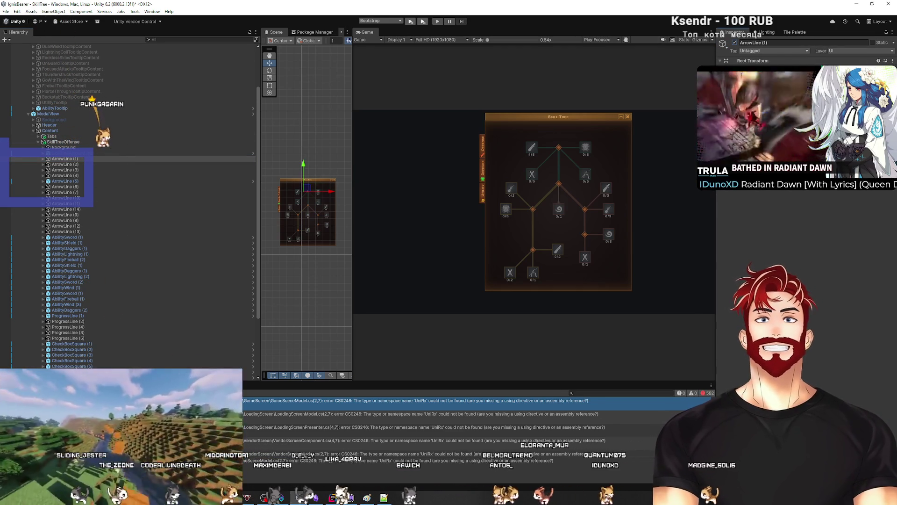
key(alt+Tab)
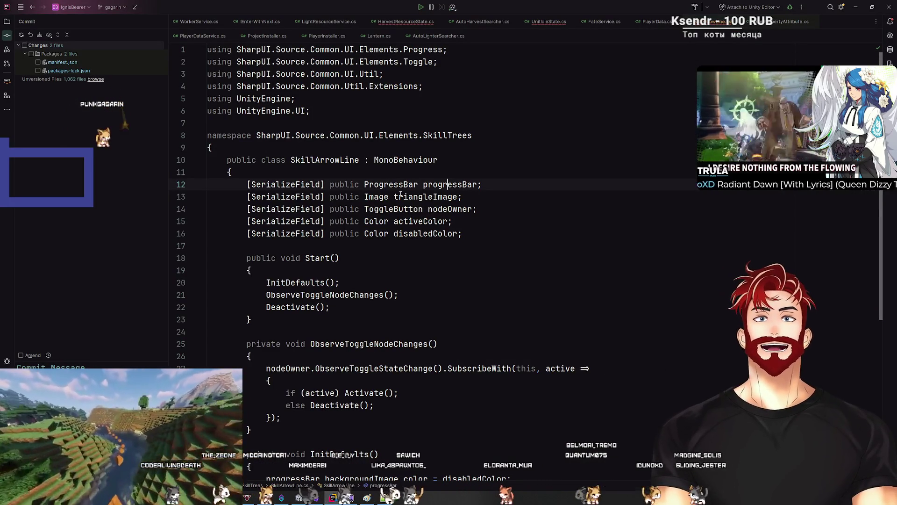
Review SkillArrowLine's ToggleButton, nodeOwner and disabledColor fields and its Start method
click(405, 208)
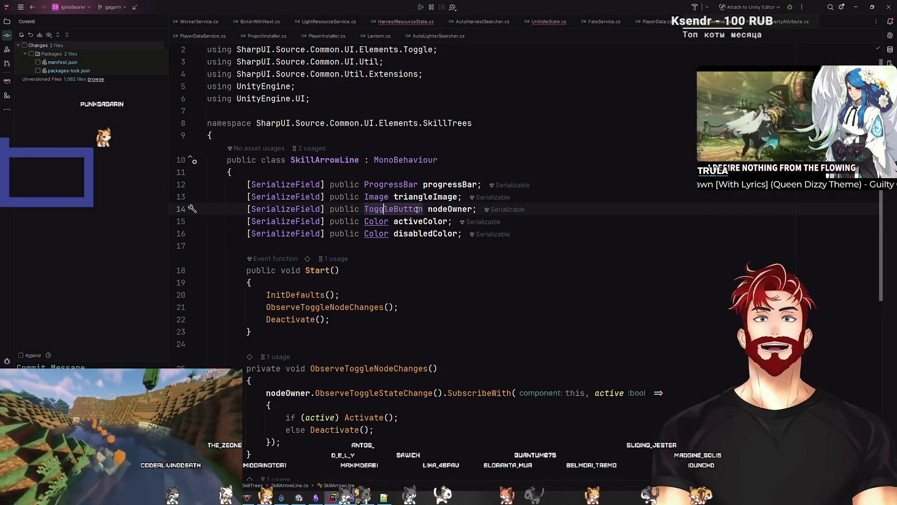
click(449, 209)
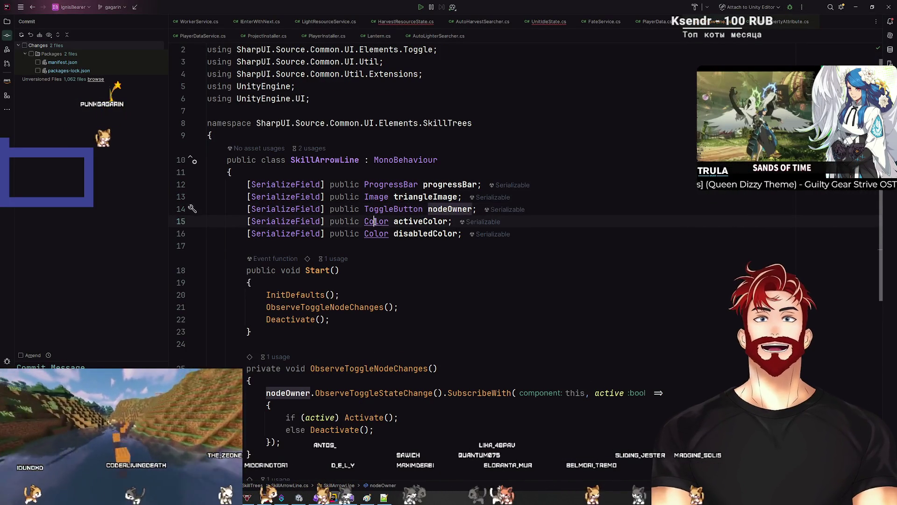
click(408, 234)
scroll(414, 245, down, 2)
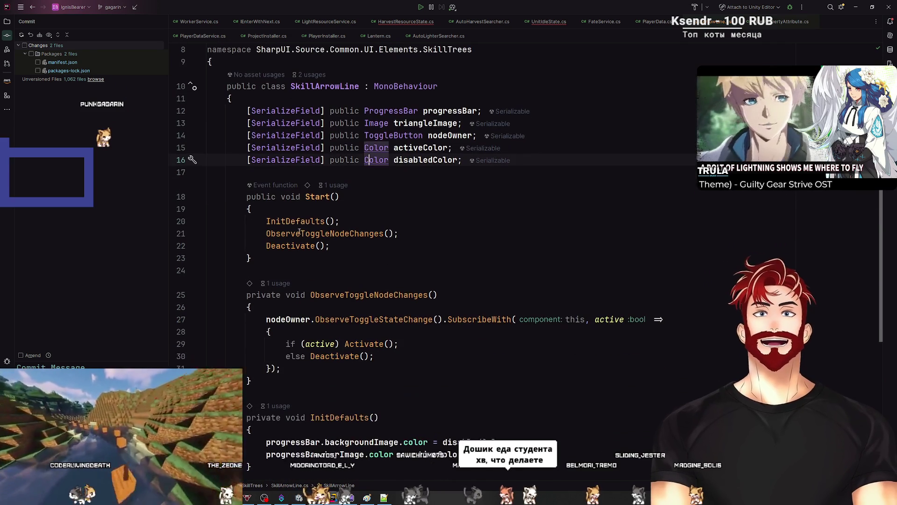
key(Down)
key(Down)
scroll(327, 210, down, 3)
Follow the toggle subscription into the InitDefaults, Activate and Deactivate colour methods
click(355, 184)
click(354, 209)
click(320, 233)
click(330, 246)
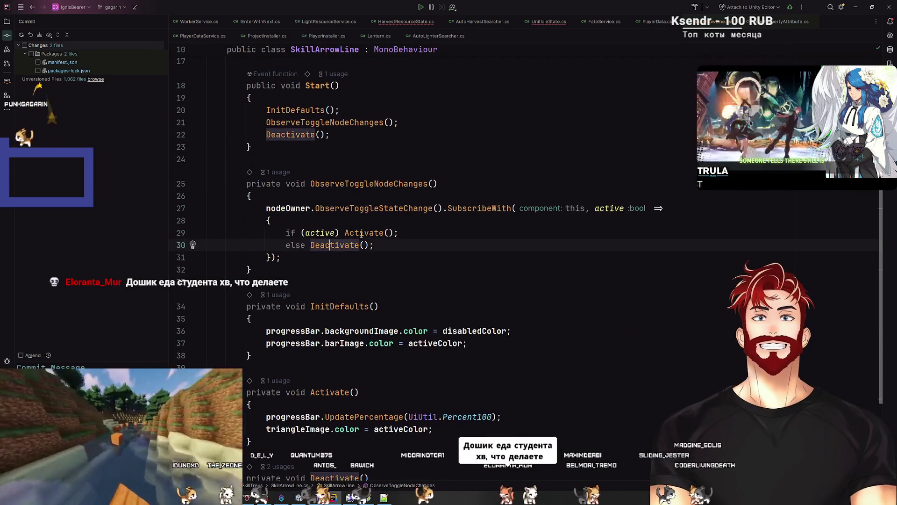
scroll(339, 164, down, 4)
click(340, 168)
click(335, 253)
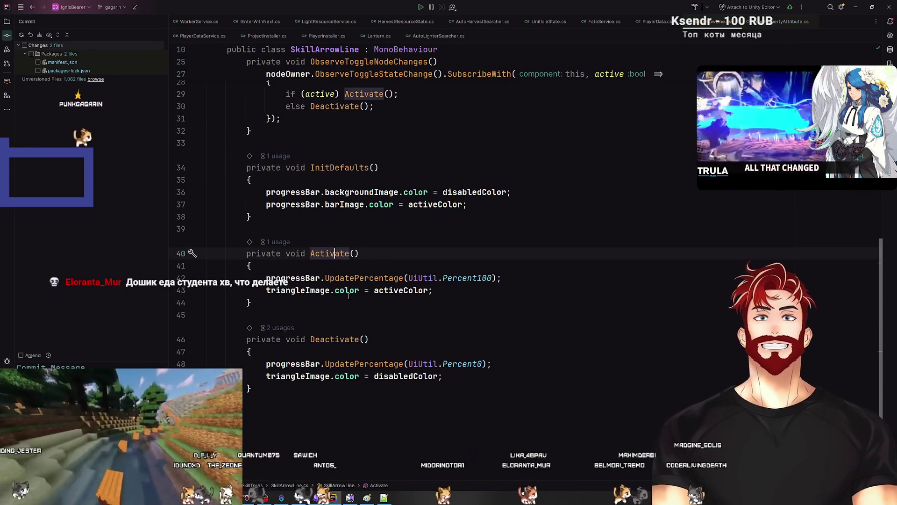
click(330, 339)
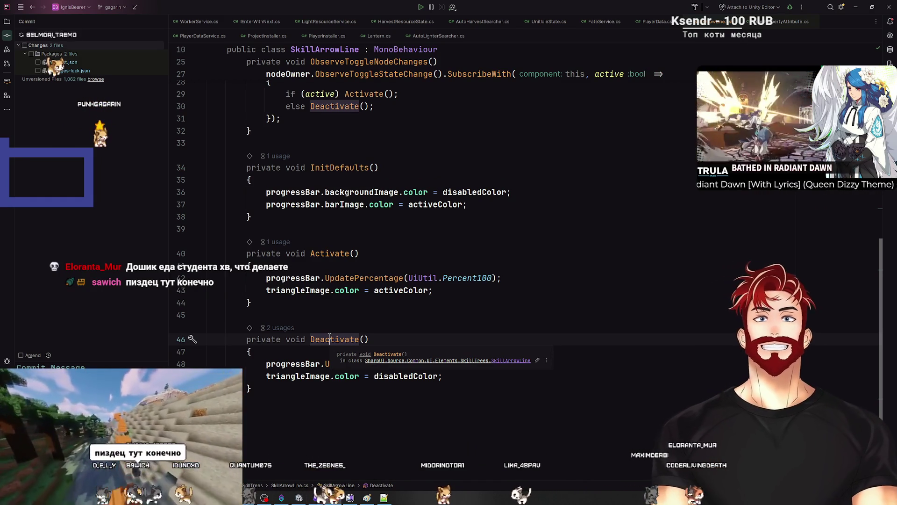
scroll(410, 337, up, 9)
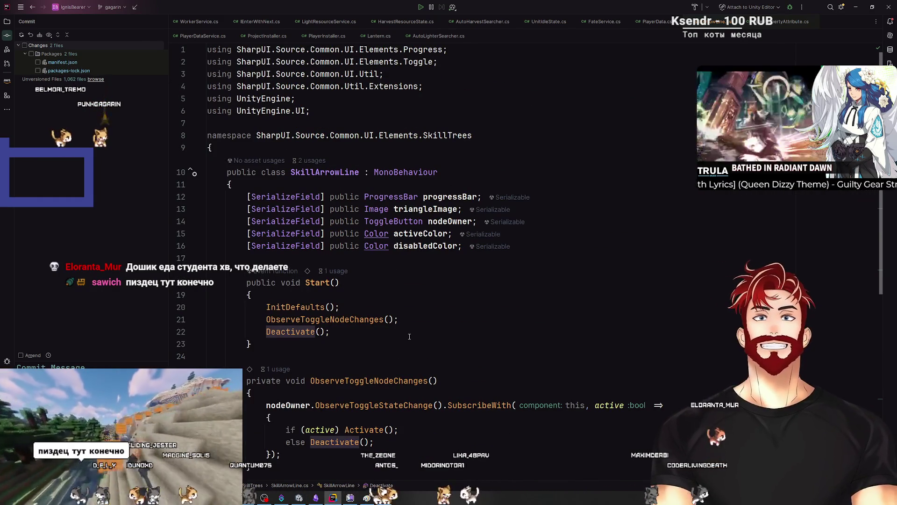
key(alt+Tab)
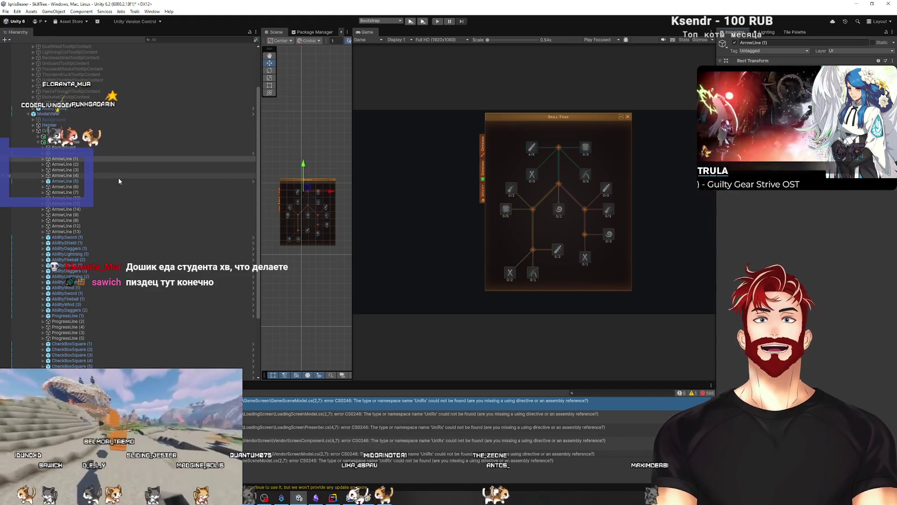
Inspect ArrowLine (5), (2) and (6), briefly opening the SkillTreeArrowLine prefab
click(119, 181)
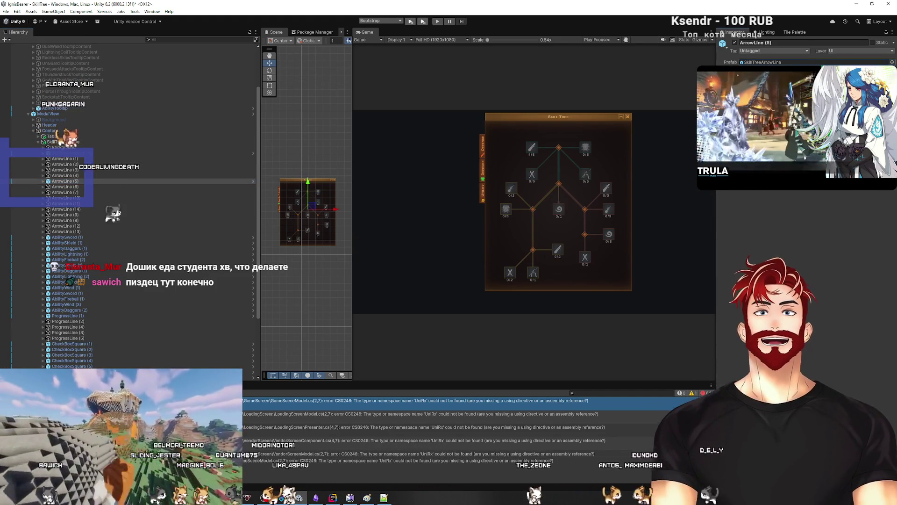
double_click(104, 323)
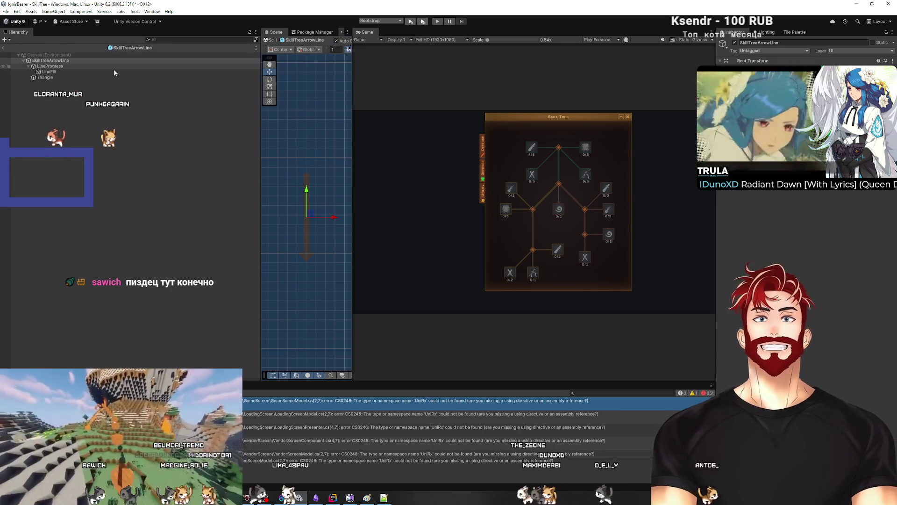
click(3, 47)
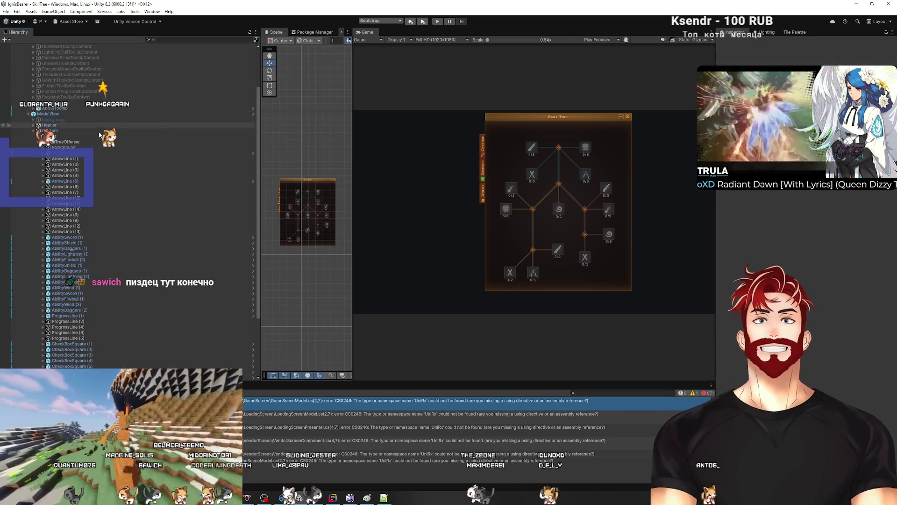
click(75, 165)
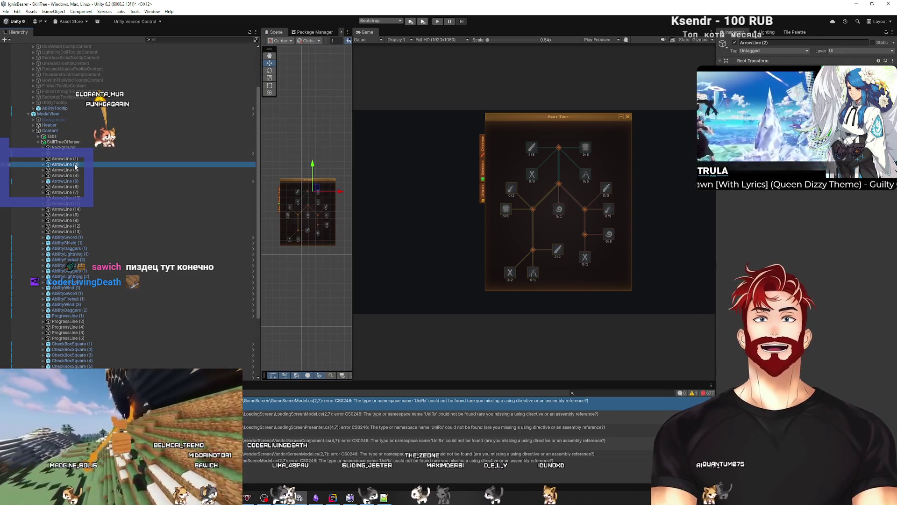
click(65, 187)
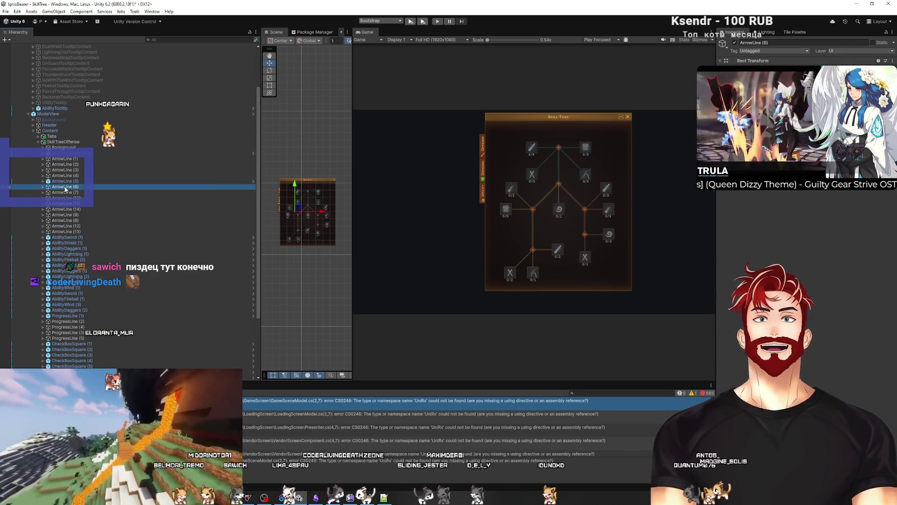
click(106, 183)
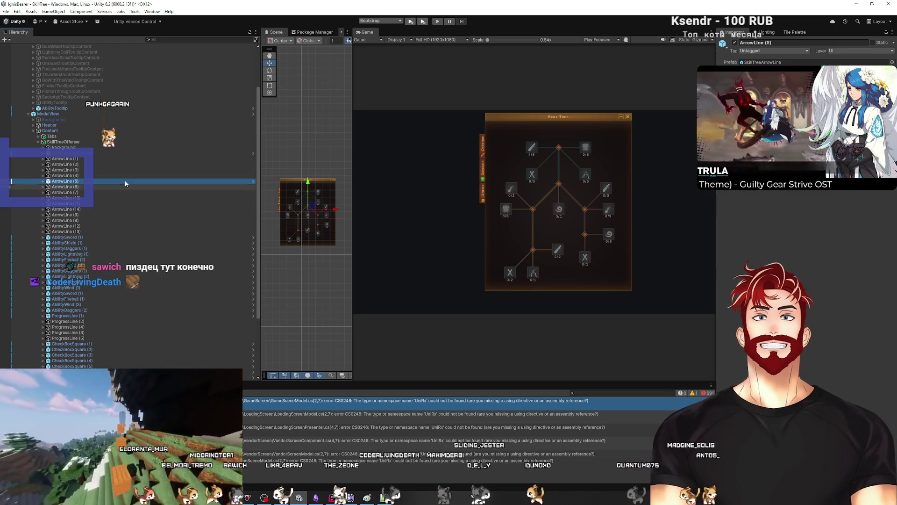
Expand ArrowLine (5), check LineProgress and Triangle, and frame LineFill in a wider Scene view
click(43, 181)
click(69, 187)
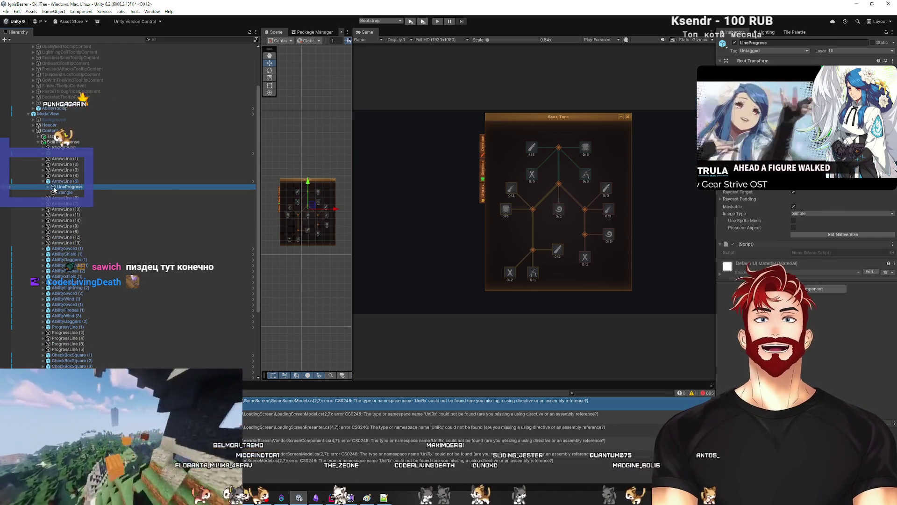
click(64, 193)
click(75, 186)
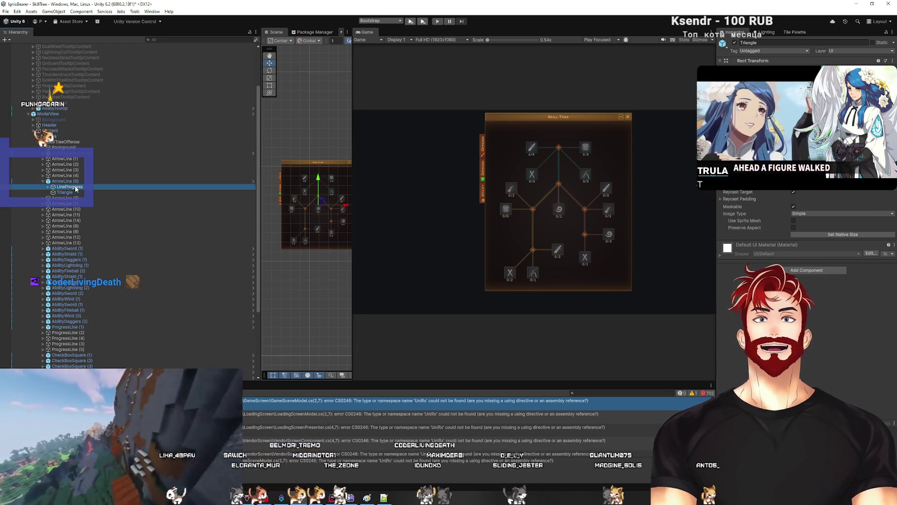
click(68, 192)
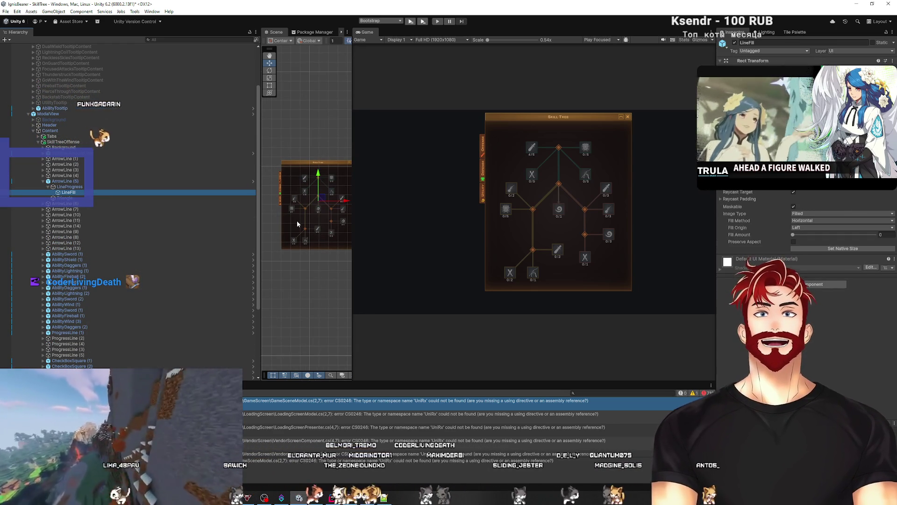
key(f)
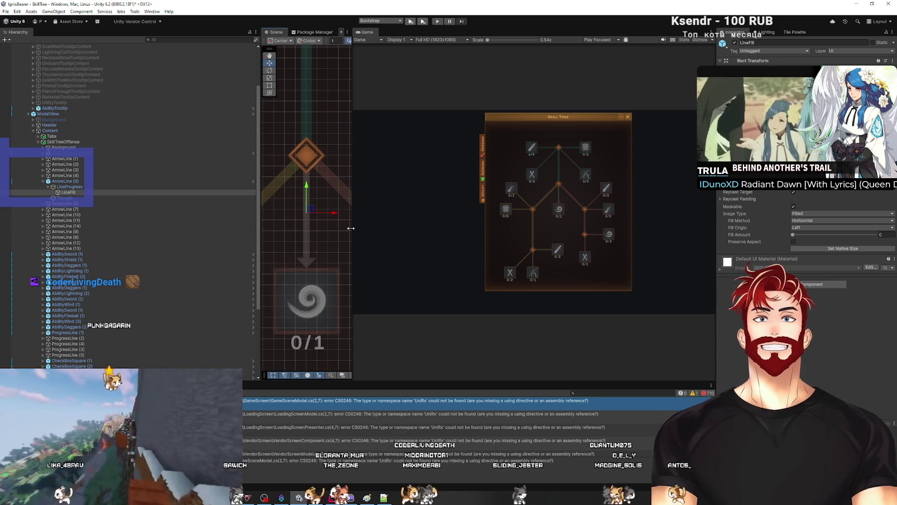
drag(353, 226, 613, 226)
scroll(376, 239, down, 6)
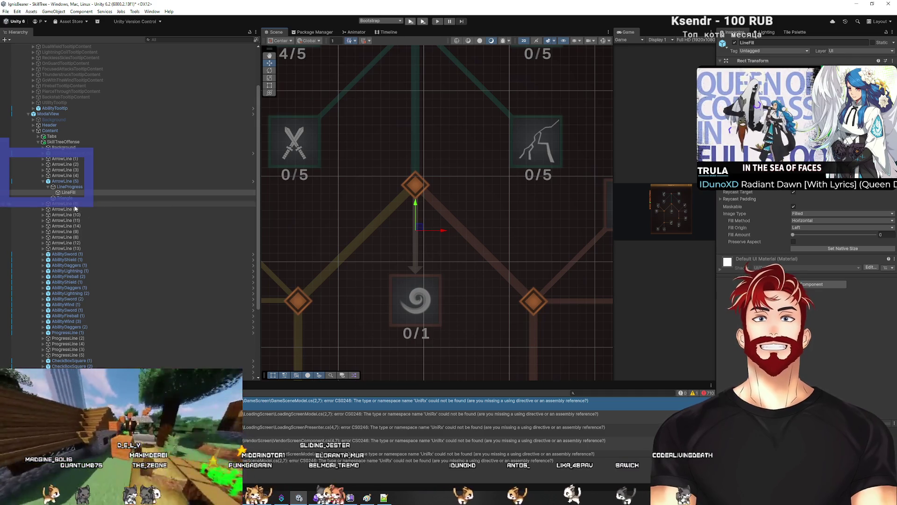
Inspect and frame the AbilitySword (1) button and its IconBackground, then open SkillTreeButton.cs
click(44, 254)
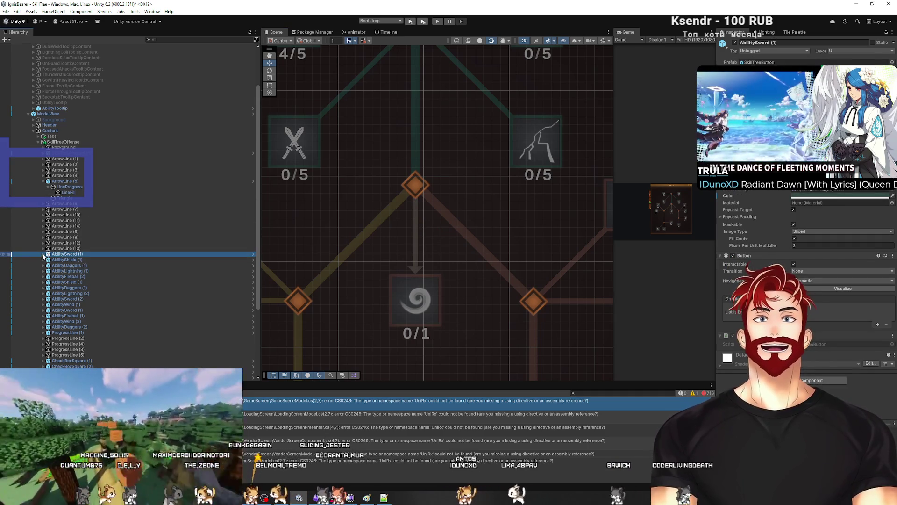
click(43, 254)
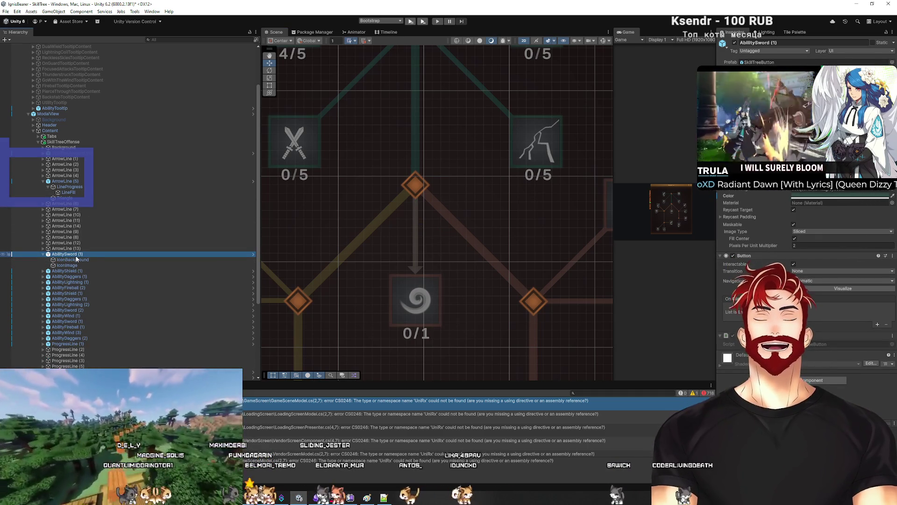
click(77, 260)
click(65, 254)
key(f)
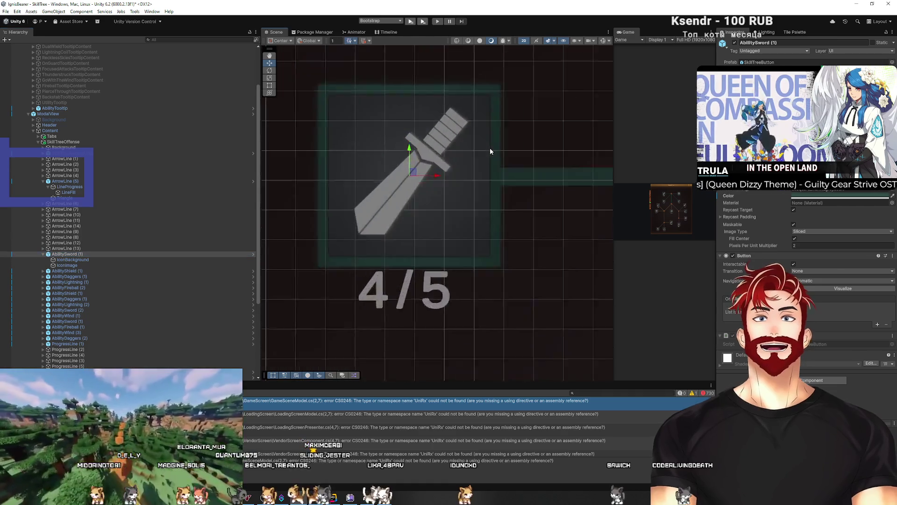
scroll(490, 147, down, 5)
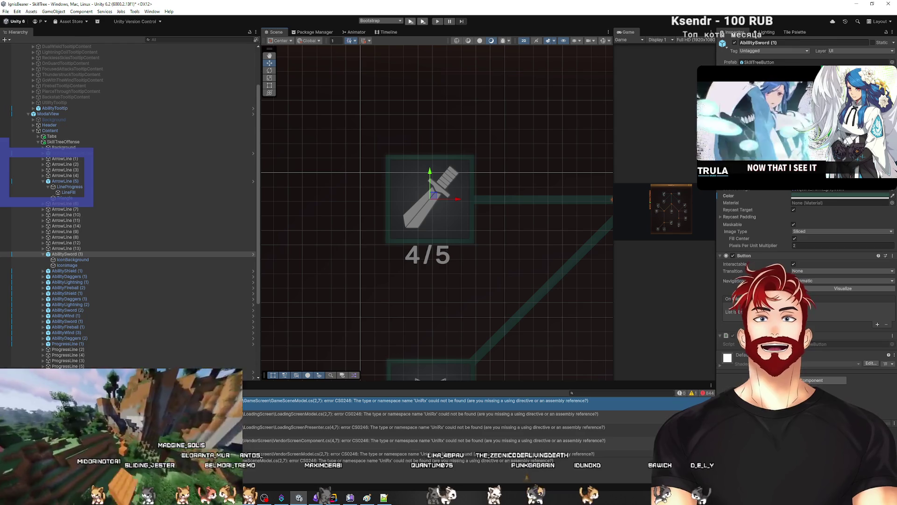
double_click(813, 344)
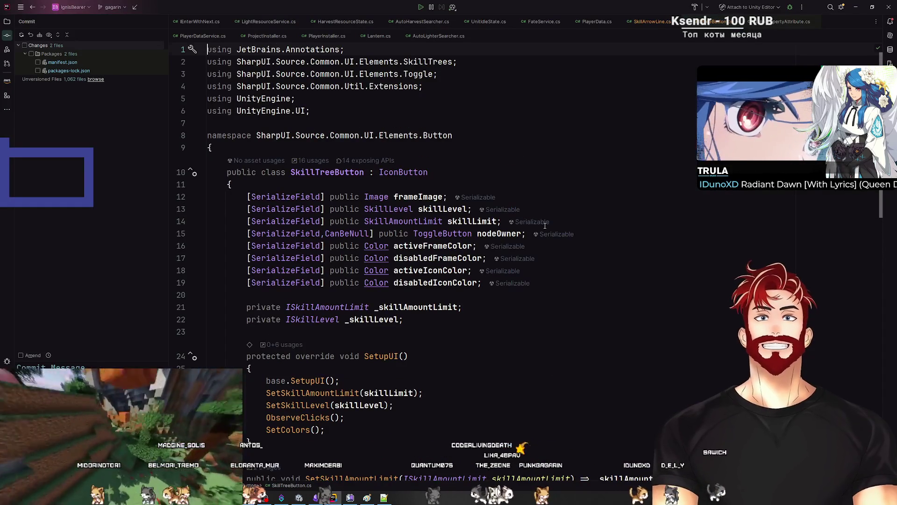
Check the usages of SkillTreeButton's skillLevel, skillLimit, nodeOwner and frame/icon color fields
scroll(605, 240, down, 10)
scroll(604, 240, down, 5)
scroll(606, 236, up, 15)
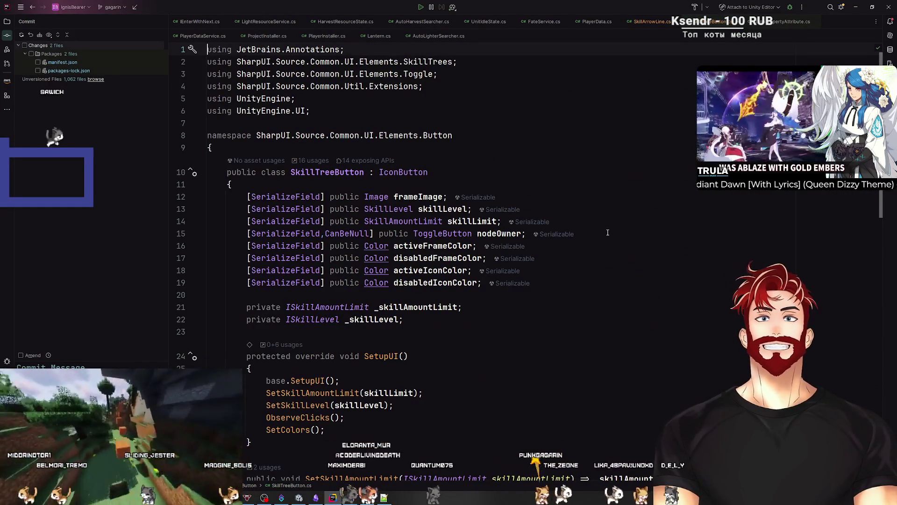
click(438, 209)
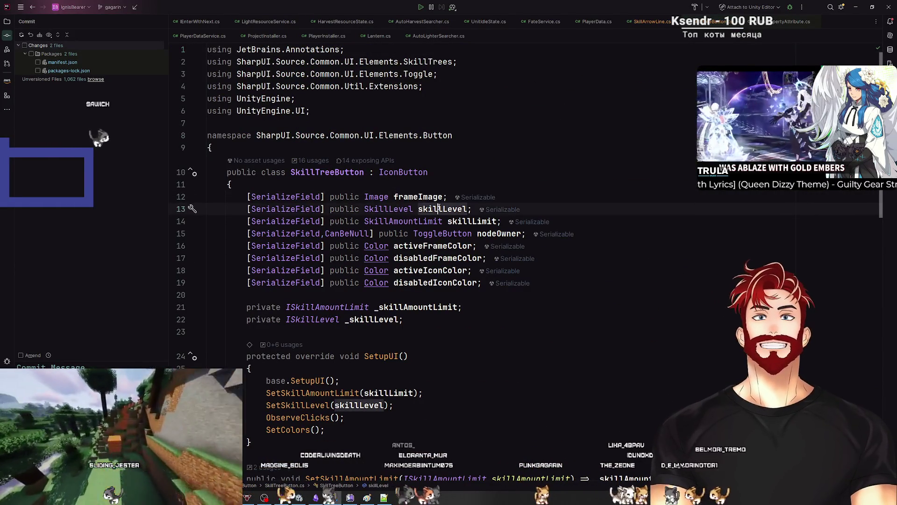
click(470, 222)
click(286, 233)
click(347, 234)
click(442, 233)
click(512, 234)
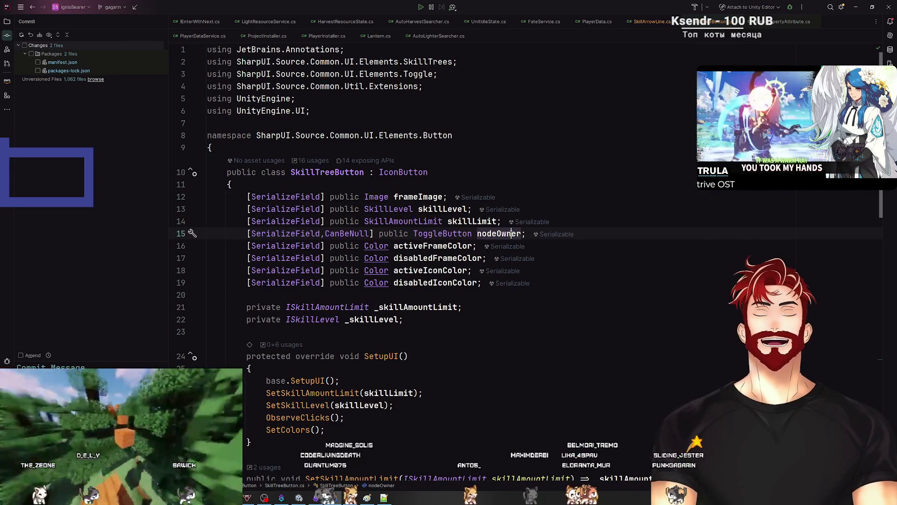
click(427, 246)
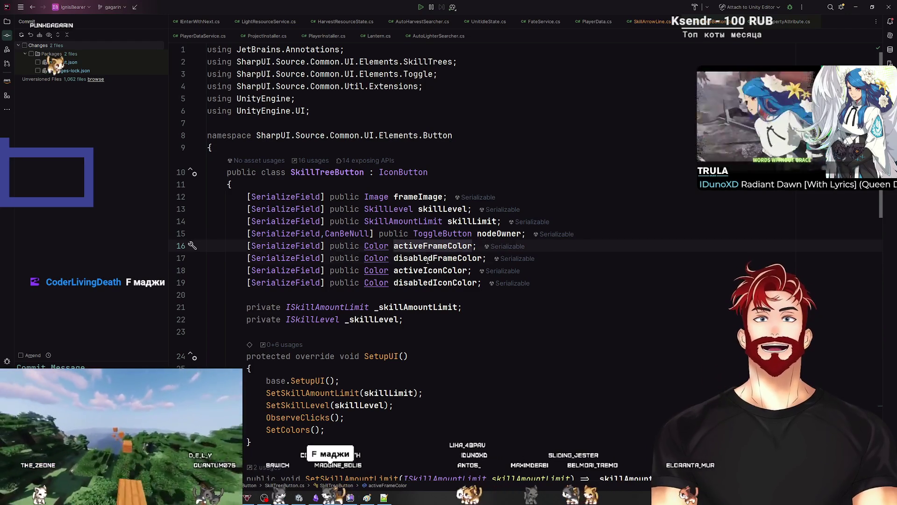
click(428, 258)
click(428, 270)
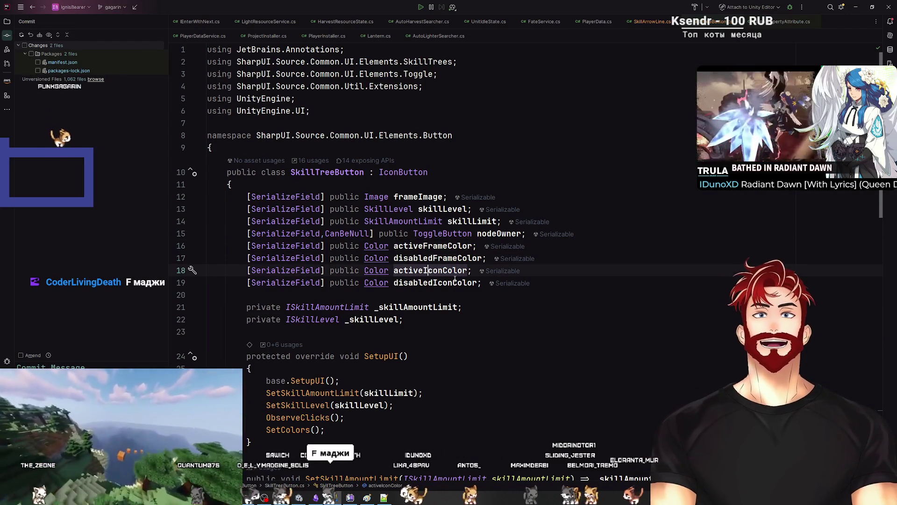
click(436, 283)
Inspect the _skillAmountLimit field and go to the ISkillAmountLimit interface declaration
scroll(495, 289, down, 2)
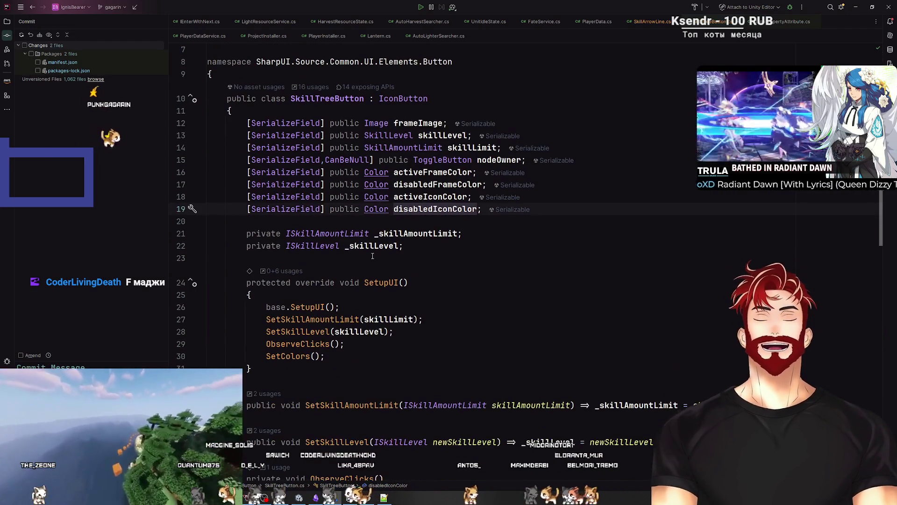
click(339, 233)
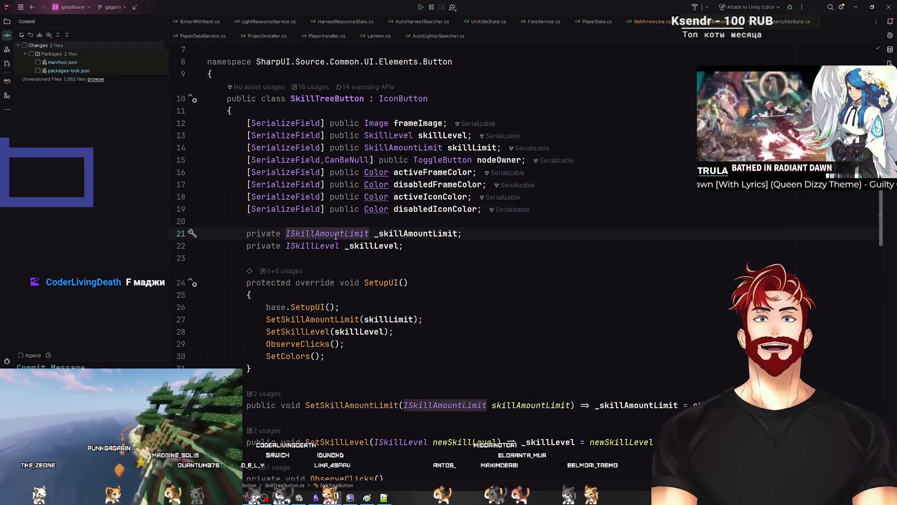
click(312, 245)
click(364, 246)
click(328, 234)
click(364, 246)
click(398, 234)
ctrl+click(328, 233)
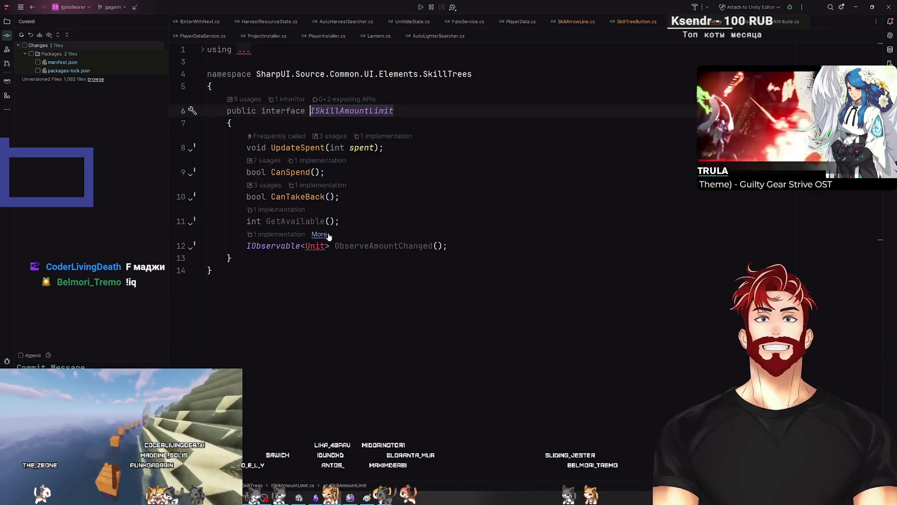
Go to SkillAmountLimit, try fixes for Unit and Subject, then undo the added reference and Unit import
key(ctrl+F12)
scroll(346, 231, down, 8)
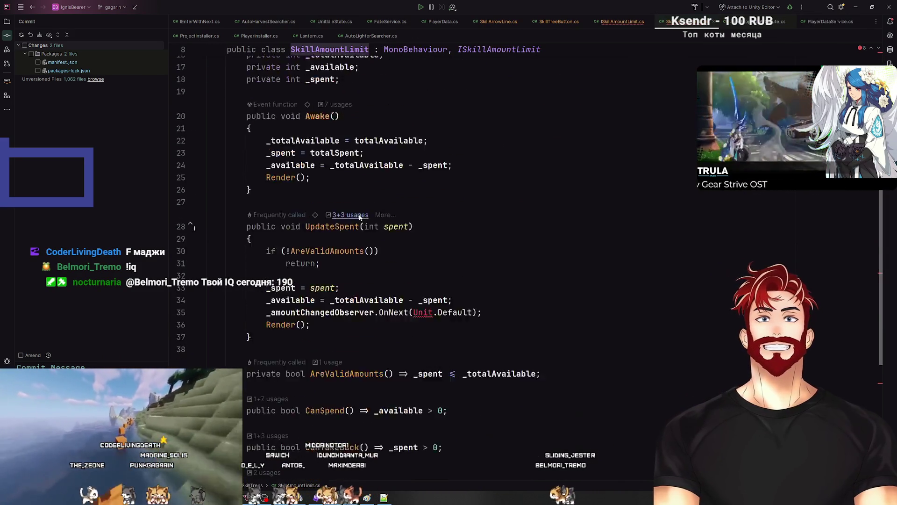
scroll(374, 209, up, 9)
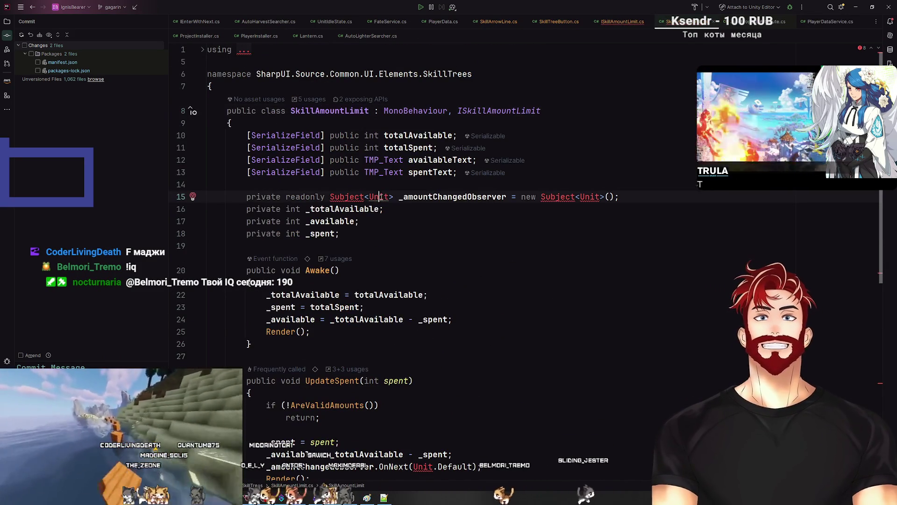
key(alt+Return)
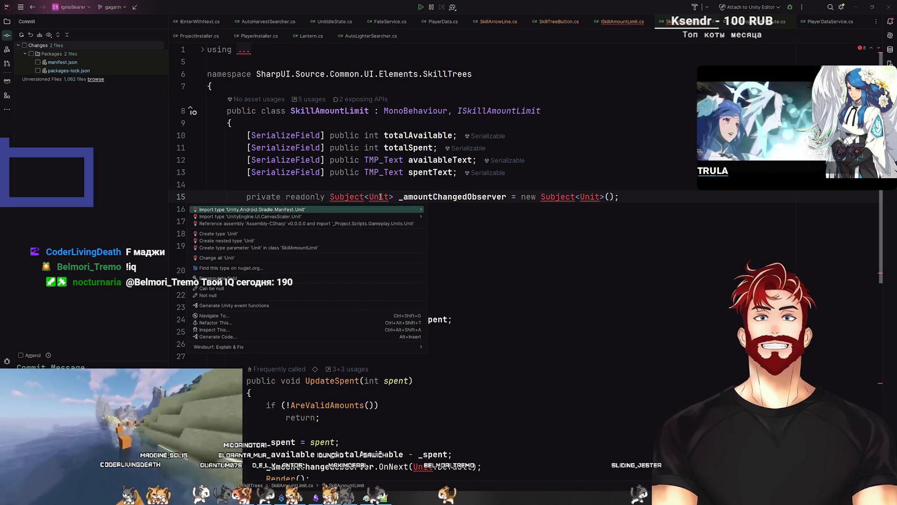
key(Escape)
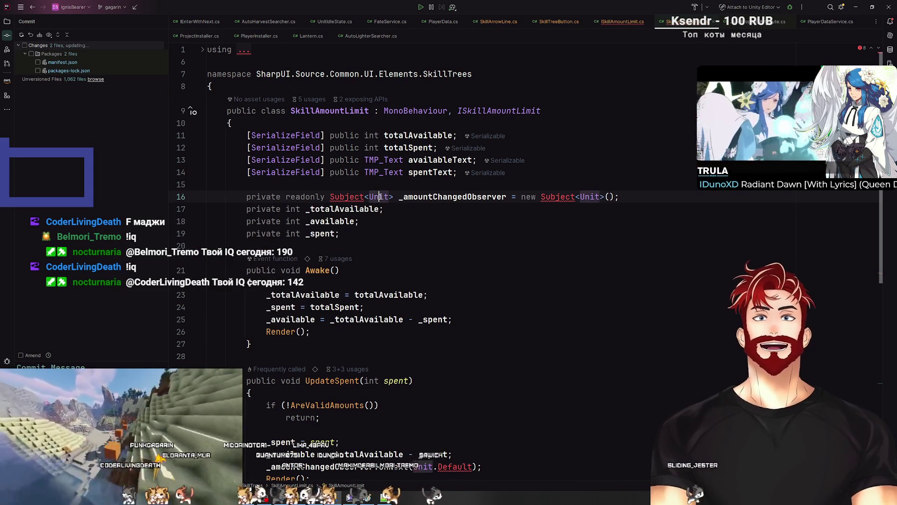
key(alt+Return)
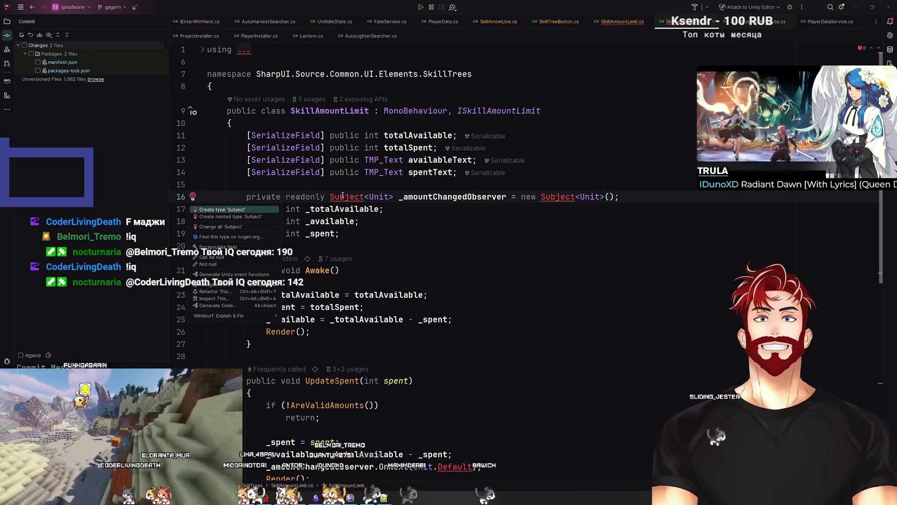
key(Escape)
key(ctrl+z)
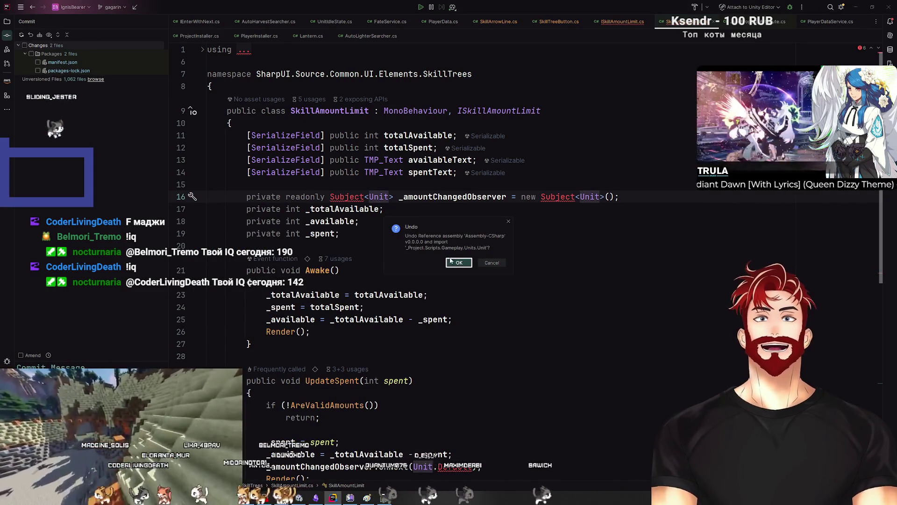
click(458, 263)
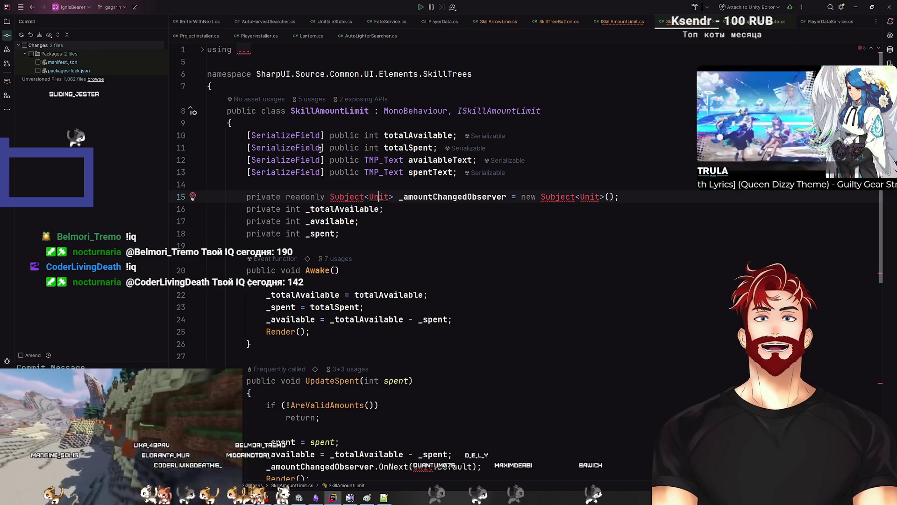
Try importing Unit from the CanvasScaler namespace, then revert that import
click(243, 50)
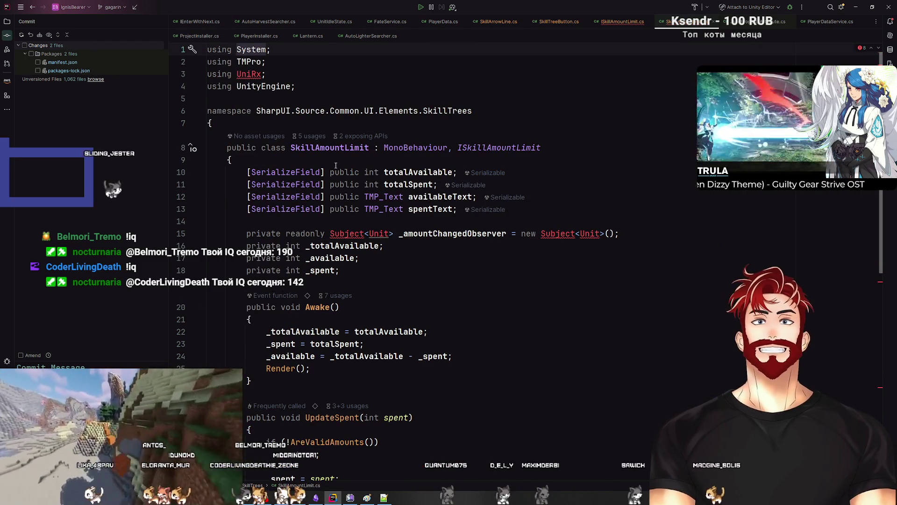
click(388, 234)
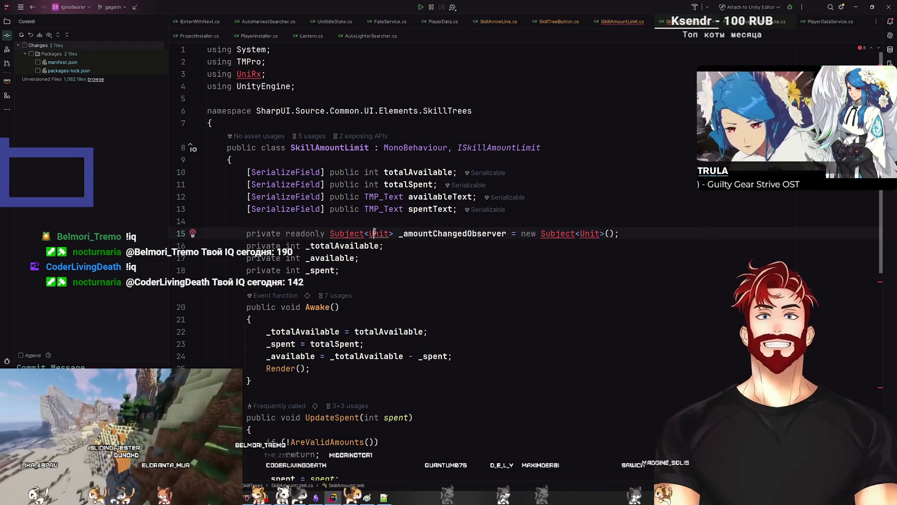
key(alt+Return)
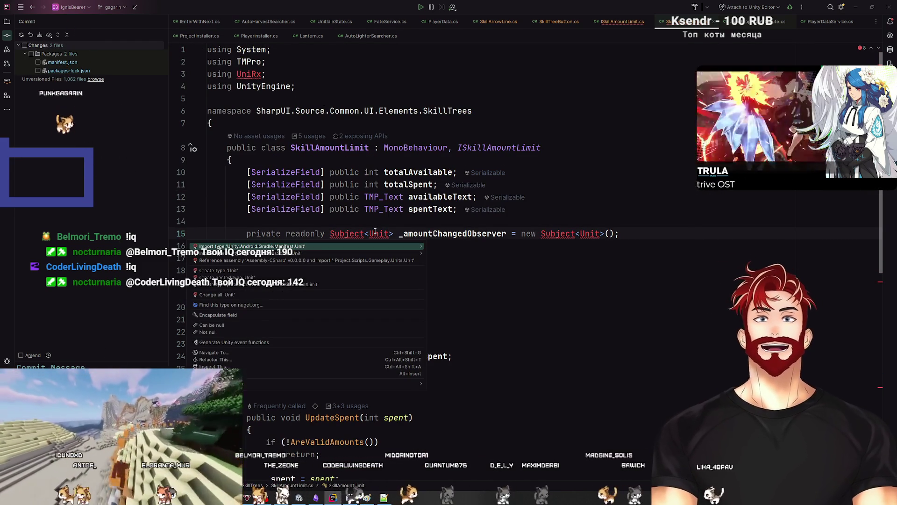
key(Down)
key(Return)
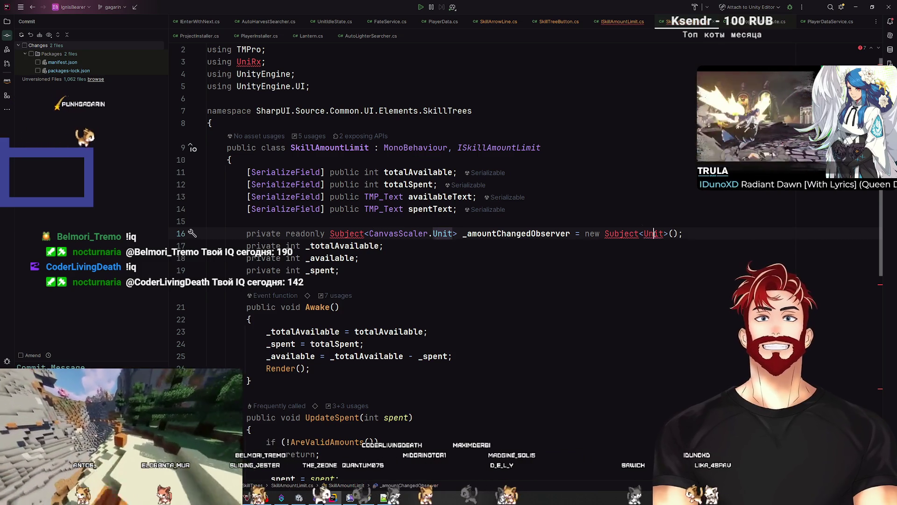
key(ctrl+z)
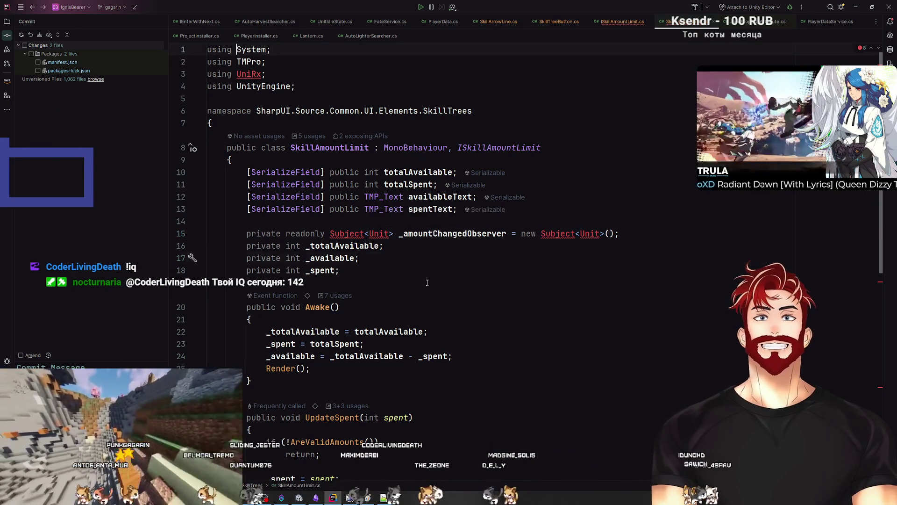
Move between SkillAmountLimit and ISkillAmountLimit, reviewing the Subject<Unit> field, then return to SkillTreeButton.cs
scroll(427, 283, down, 1)
key(alt+Up)
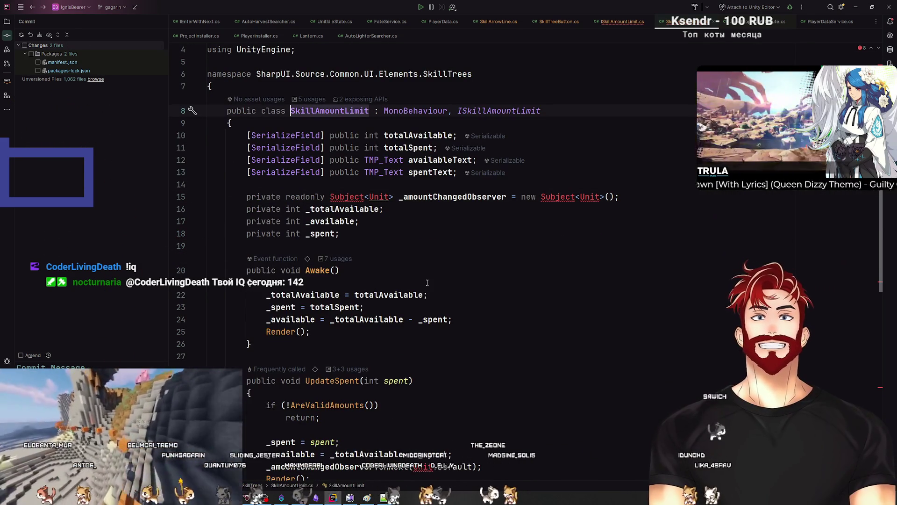
key(alt+Home)
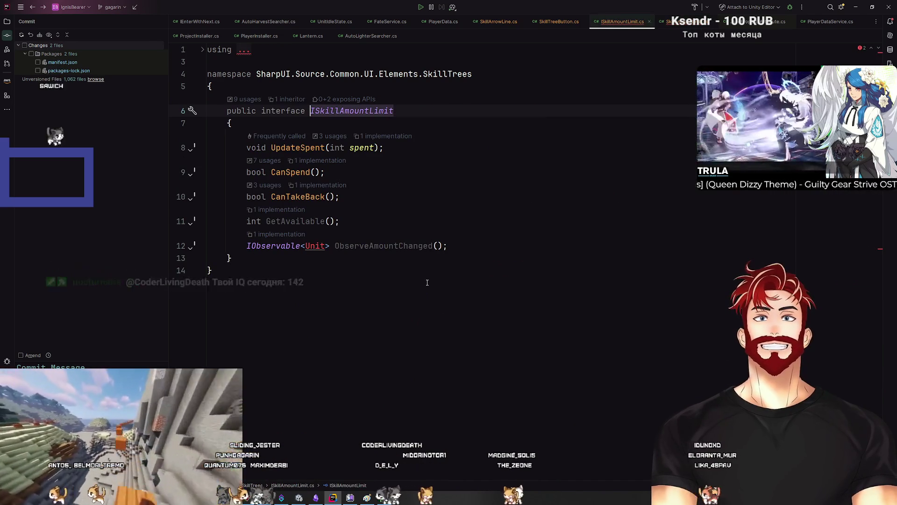
key(ctrl+minus)
scroll(459, 325, down, 5)
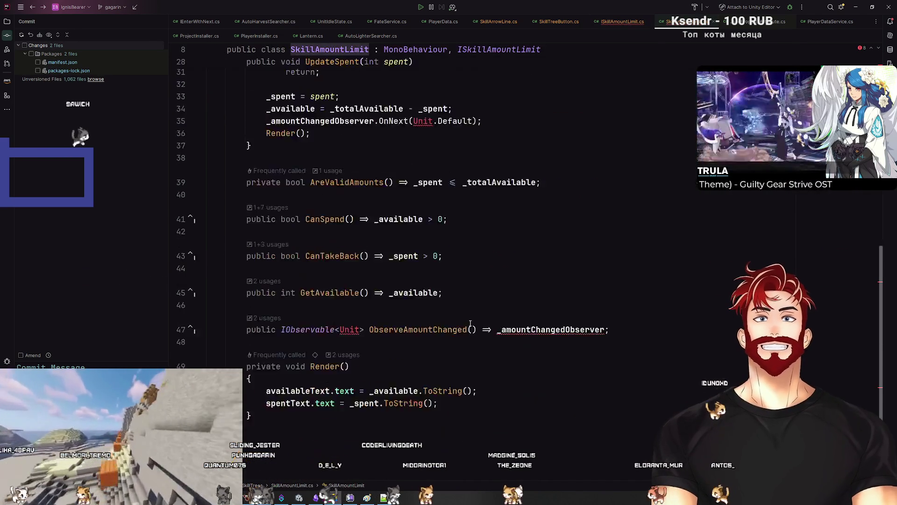
scroll(462, 322, down, 2)
scroll(468, 321, up, 5)
scroll(470, 320, down, 4)
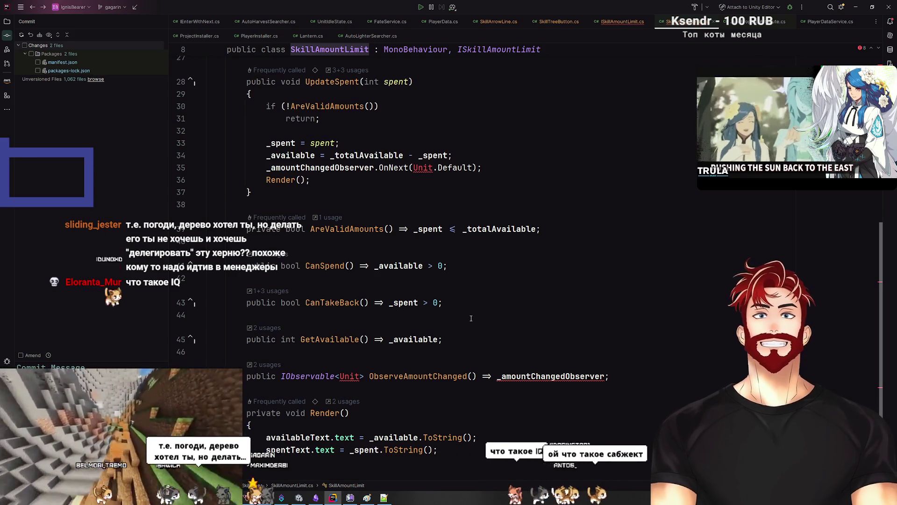
scroll(471, 318, down, 1)
scroll(471, 318, up, 10)
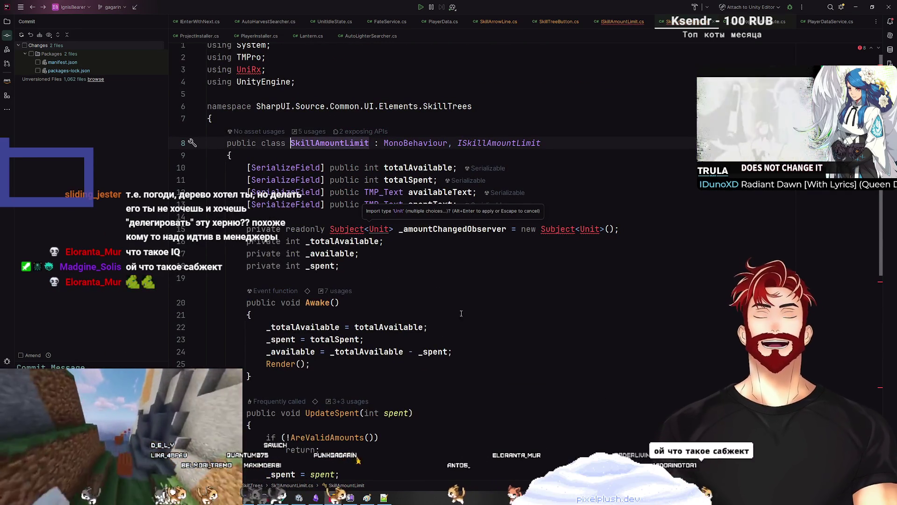
click(340, 233)
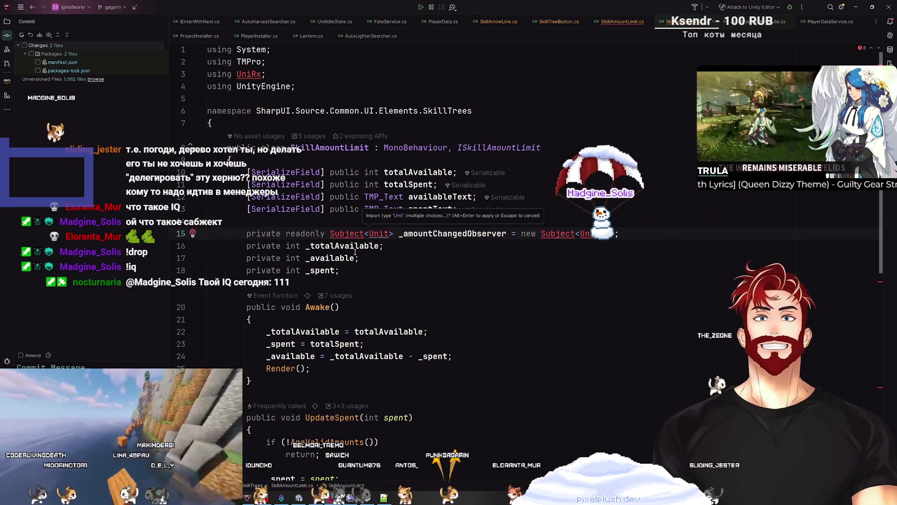
key(ctrl+alt+Left)
key(ctrl+alt+Left)
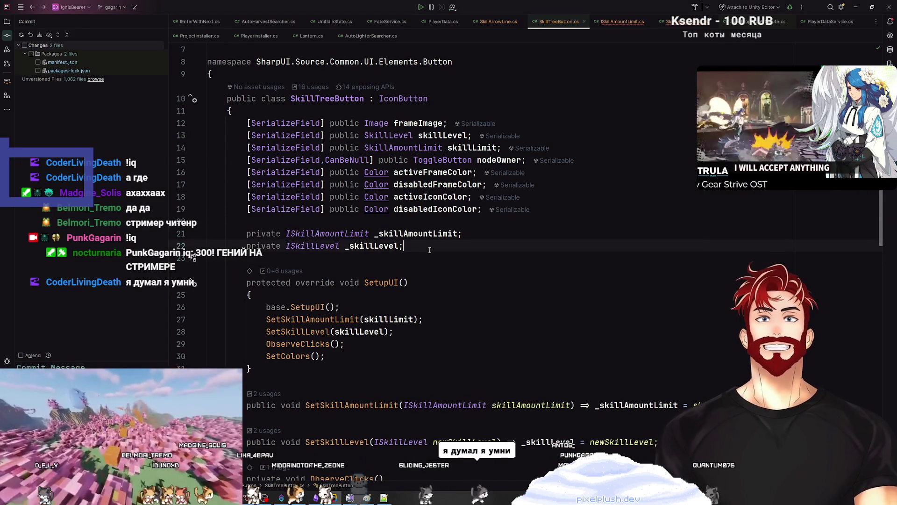
Jump to the top of the file and switch to SkillArrowLine.cs
key(ctrl+Home)
key(alt+Left)
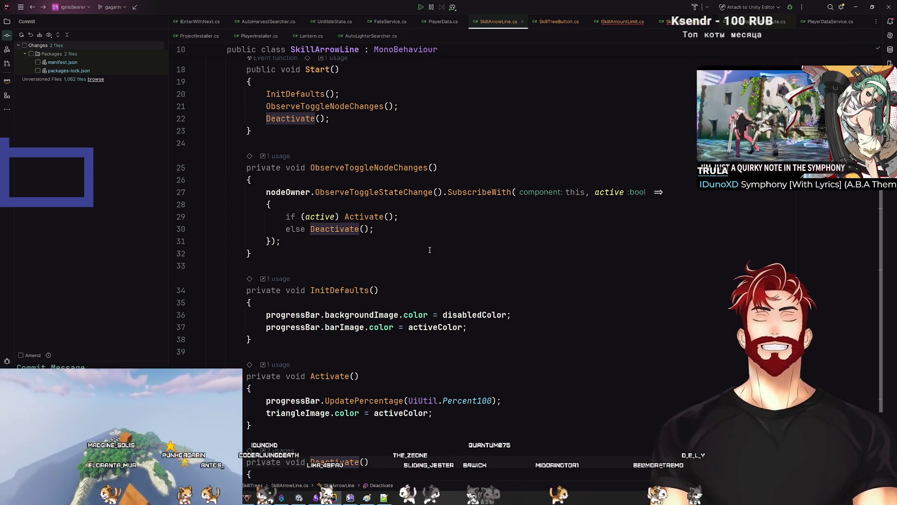
Jump to SkillArrowLine's InitDefaults method, then switch to the Asset Store 'talent tree' results in Chrome
key(alt+Up)
key(alt+Up)
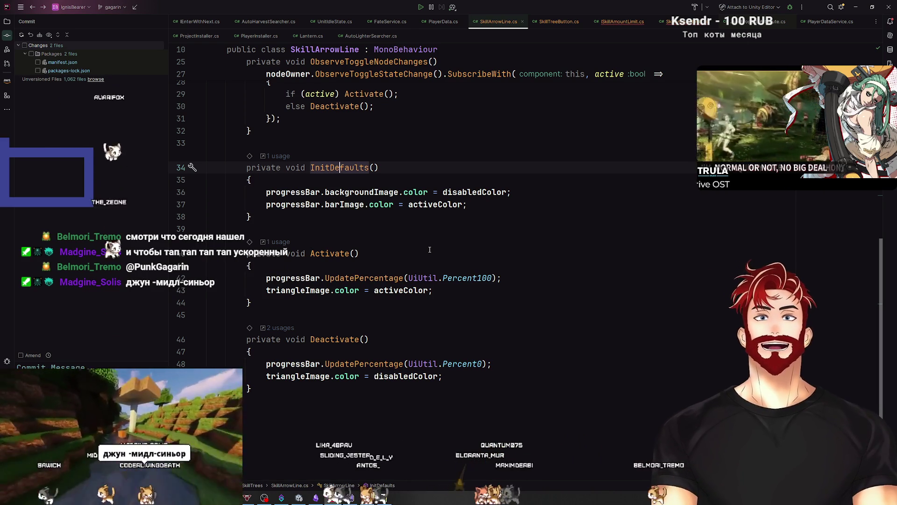
key(alt+Tab)
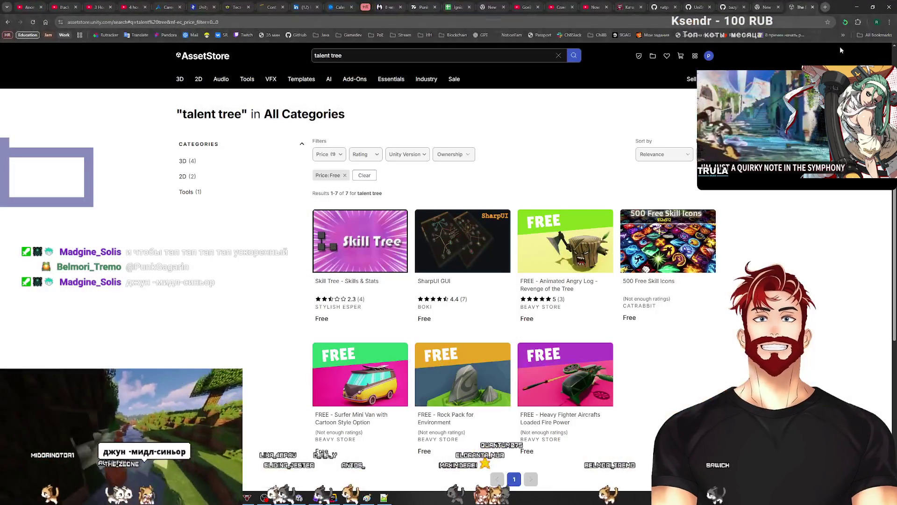
Find the CLD.HFSM README from the address bar in a new tab and go to its owner's profile
click(825, 7)
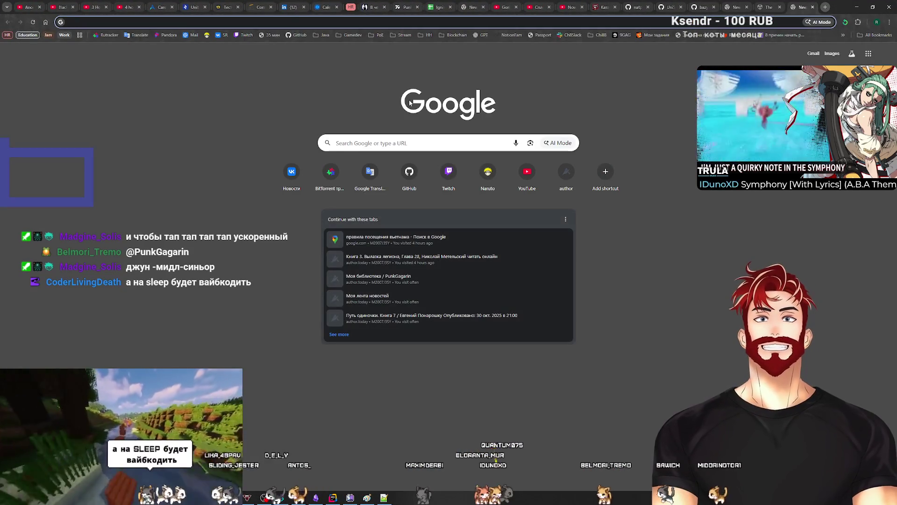
text(clr)
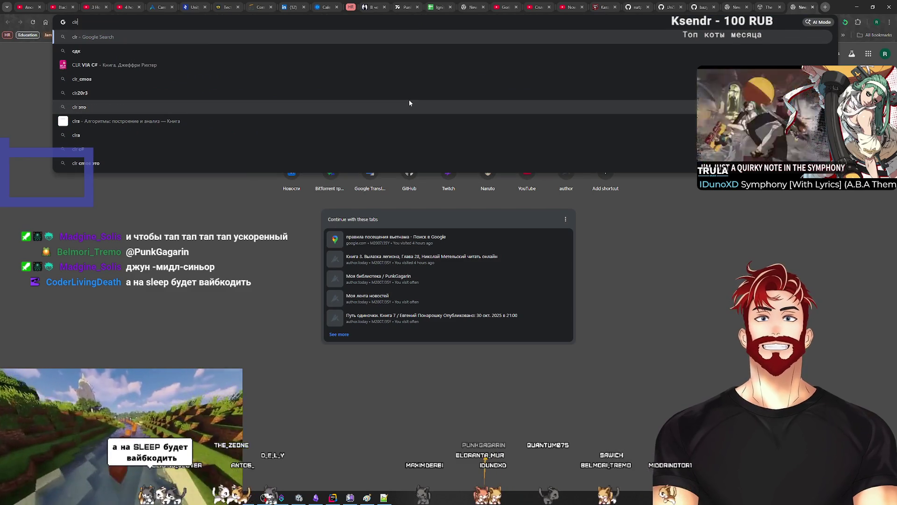
key(BackSpace)
text(d)
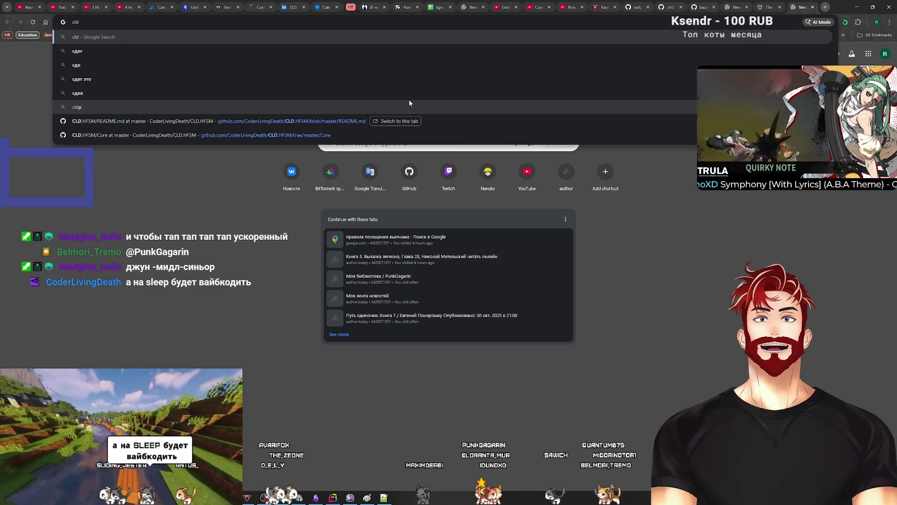
key(Down)
key(Down)
key(Down)
key(Return)
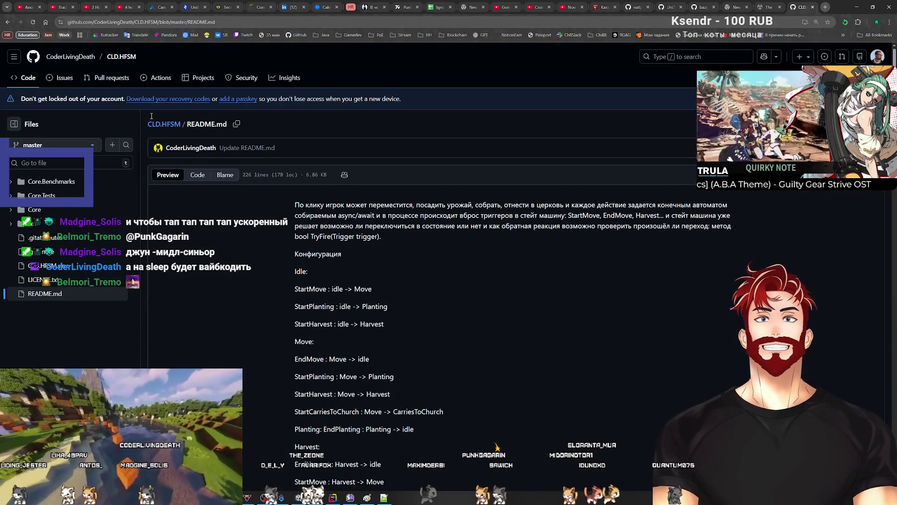
click(70, 57)
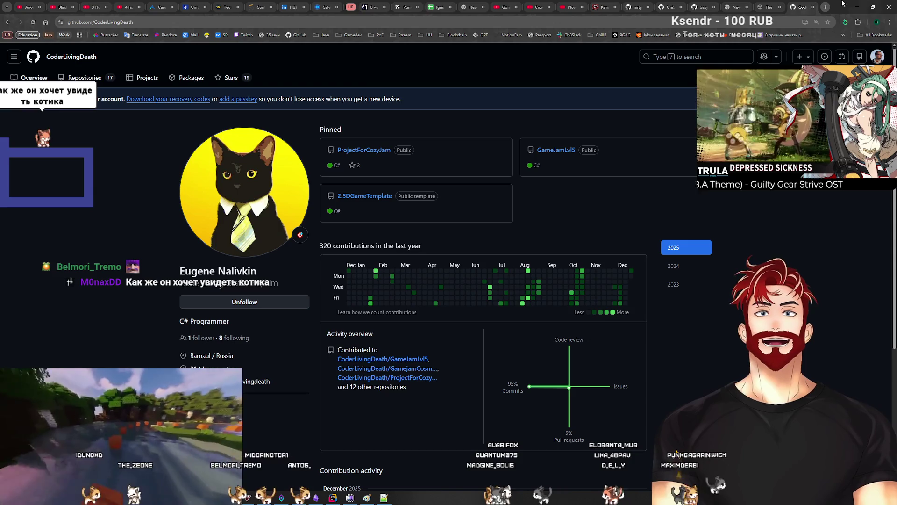
Open a new Chrome tab on the Google start page with Ctrl+T
key(ctrl+t)
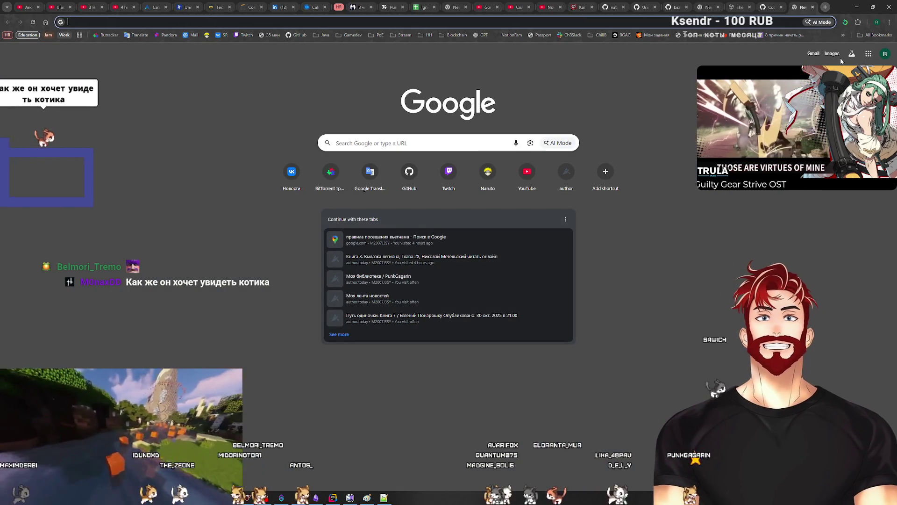
Correct the mistyped query and search Google for 'офисная подушка для сна'
text(gjlei)
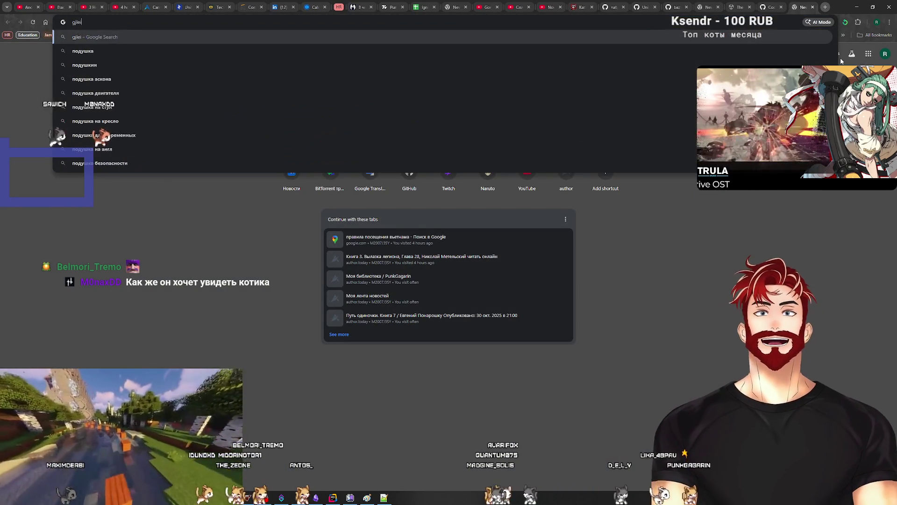
key(BackSpace)
key(BackSpace)
key(BackSpace)
text(офисная подушка для сна)
key(Return)
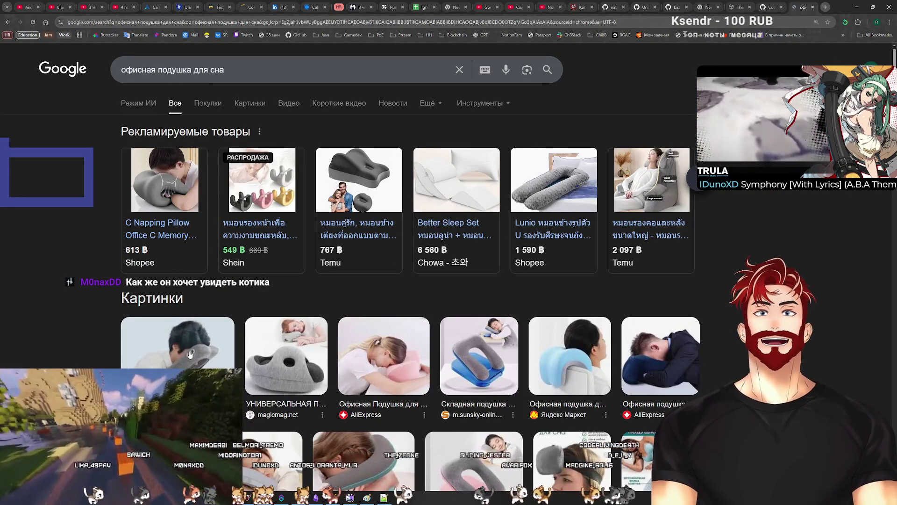
scroll(706, 330, down, 3)
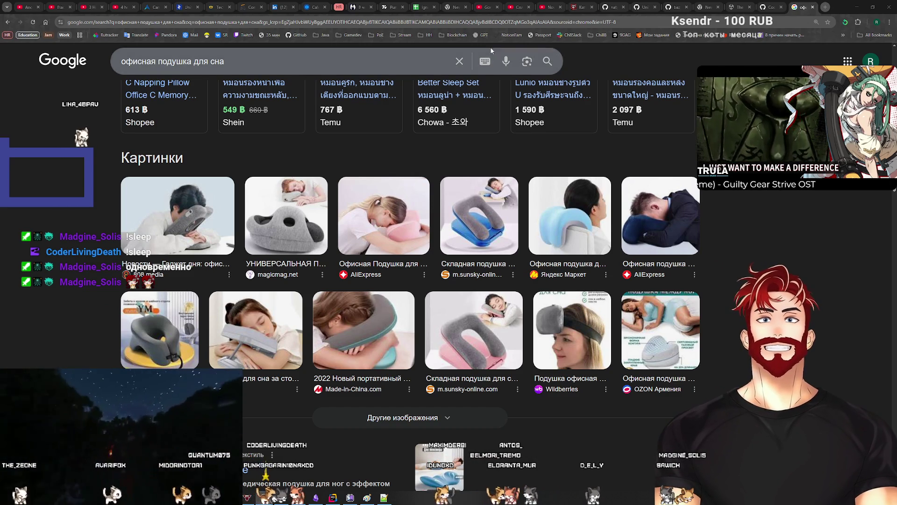
Put the cursor in the address bar to begin a new search query
click(416, 21)
Search for 'ffdp стойка' and preview a skeleton-stand photo from the image results
text(аавз)
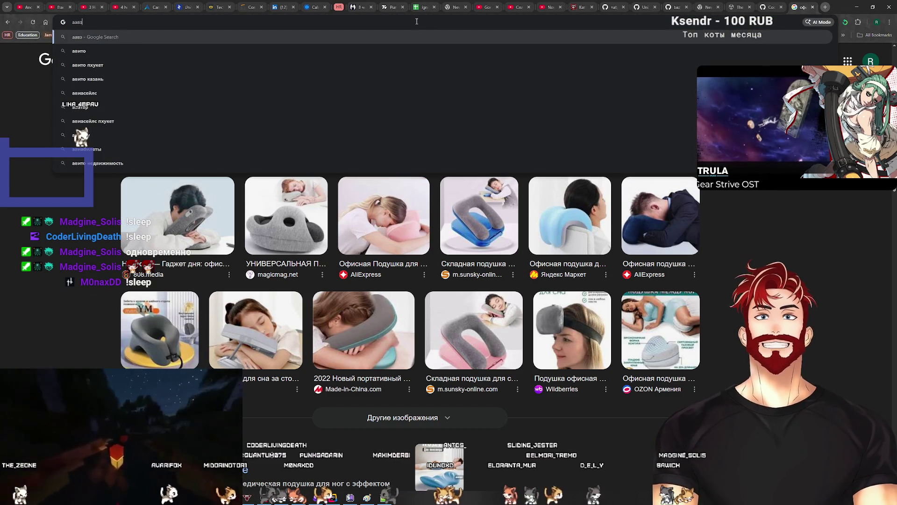
text( cnjqrf)
key(Return)
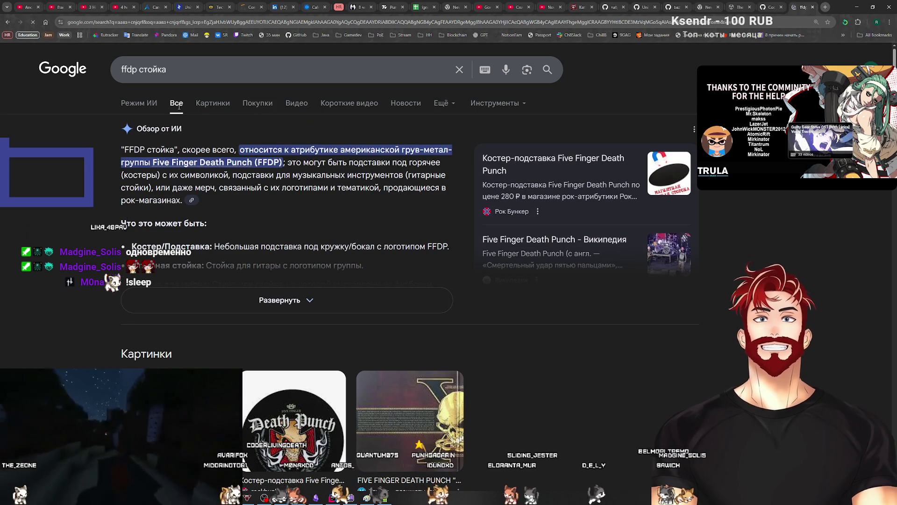
click(212, 103)
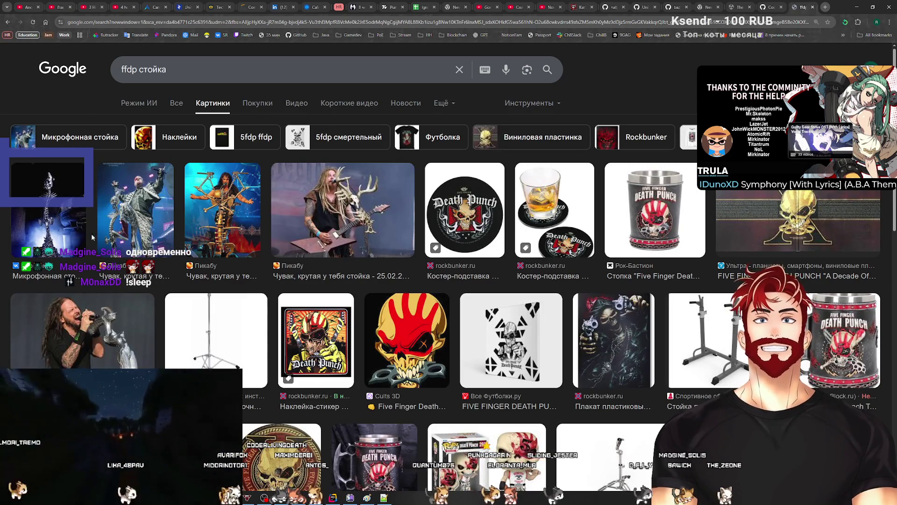
click(107, 229)
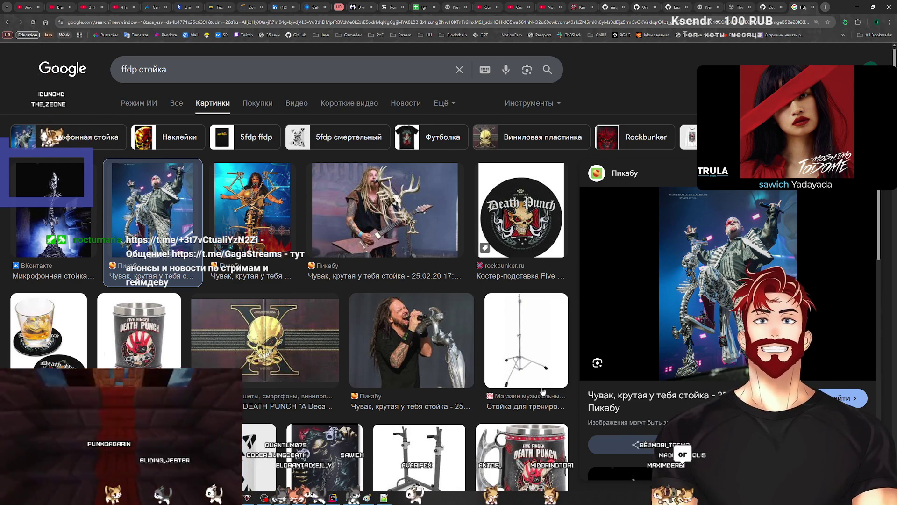
Close the image search and GitHub profile tabs and minimize Chrome
click(813, 7)
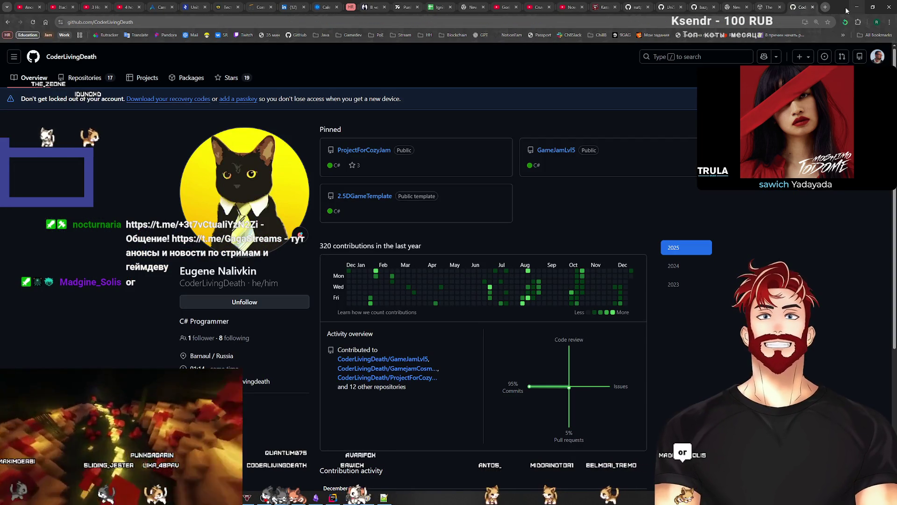
click(813, 7)
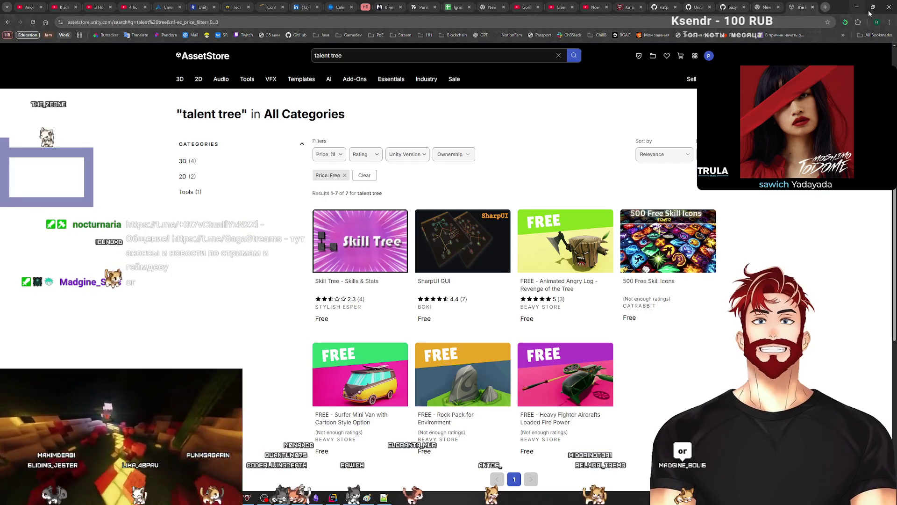
click(859, 8)
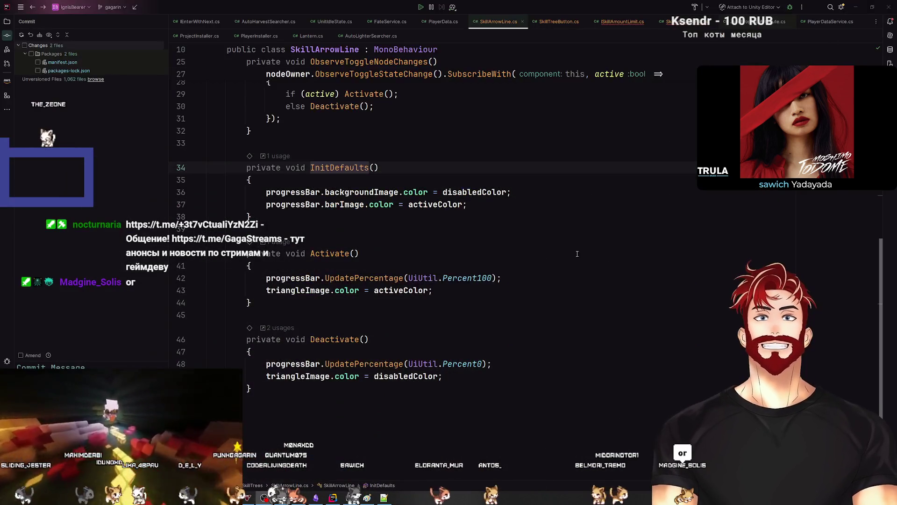
Read through SkillArrowLine's Activate and Start methods in Rider
click(529, 276)
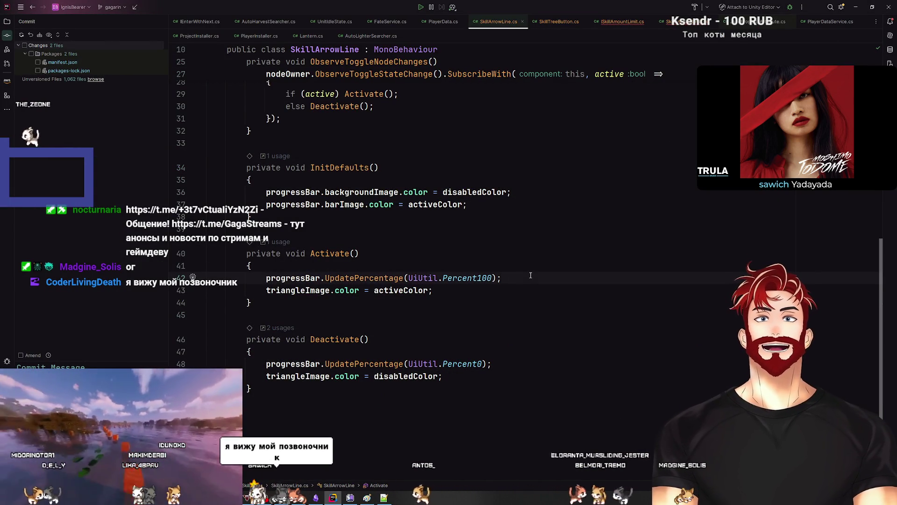
scroll(523, 278, up, 9)
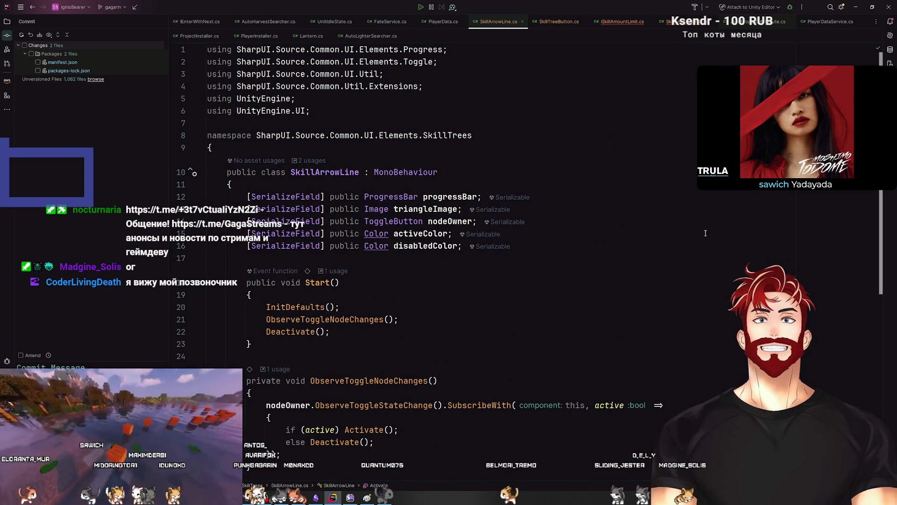
click(536, 267)
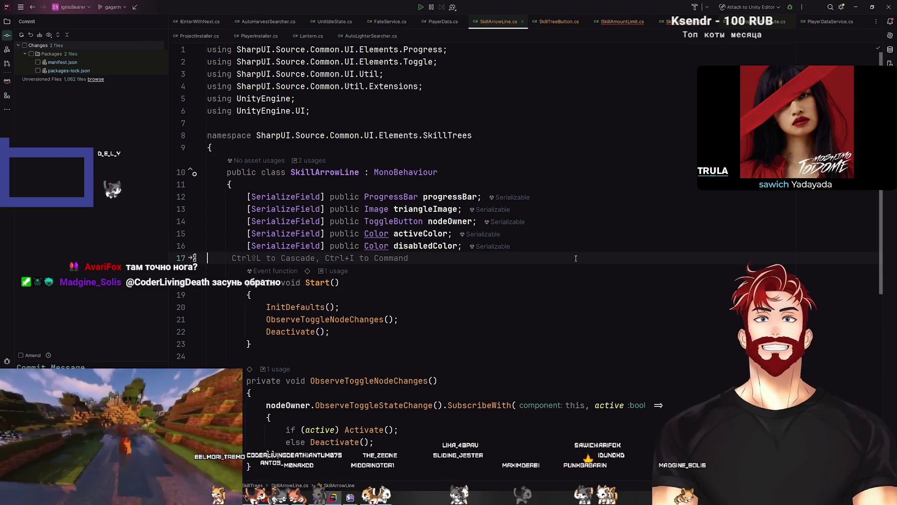
key(alt+Tab)
key(alt+Tab)
key(alt+Tab)
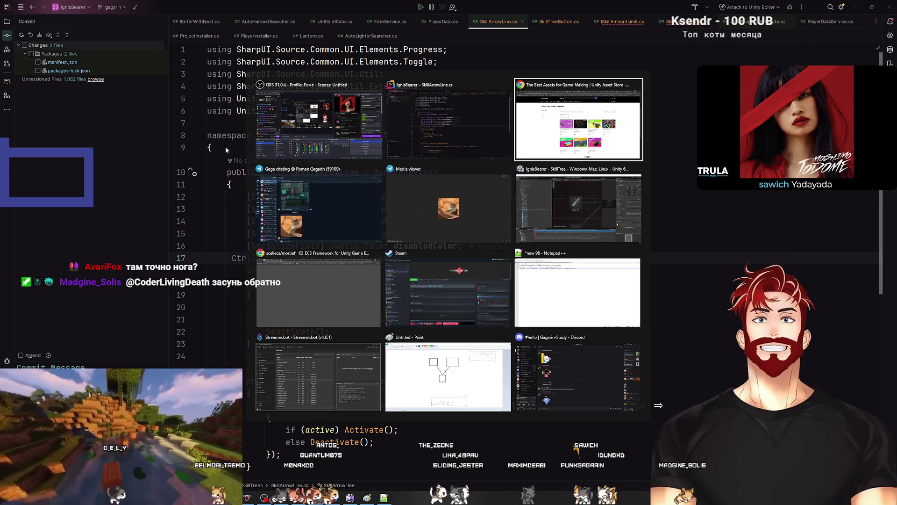
click(419, 106)
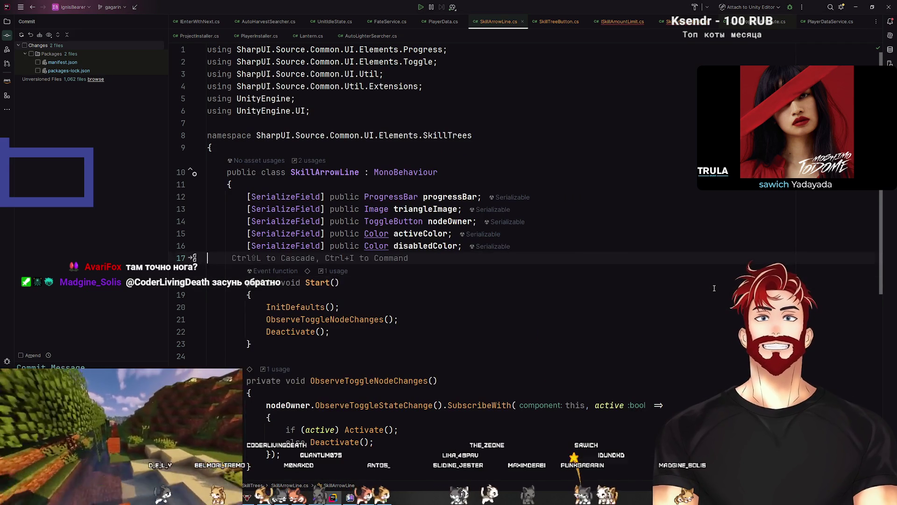
scroll(714, 288, down, 4)
key(alt+Tab)
key(Escape)
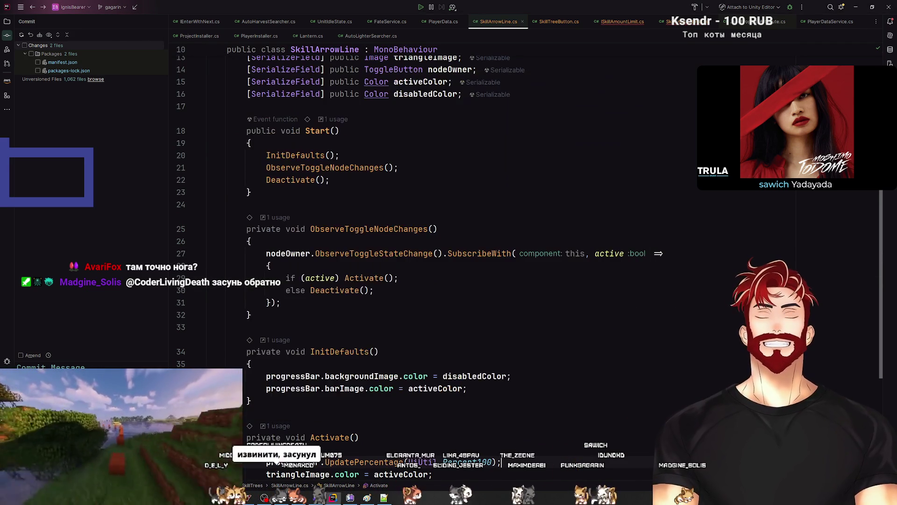
scroll(796, 275, down, 4)
scroll(796, 275, up, 5)
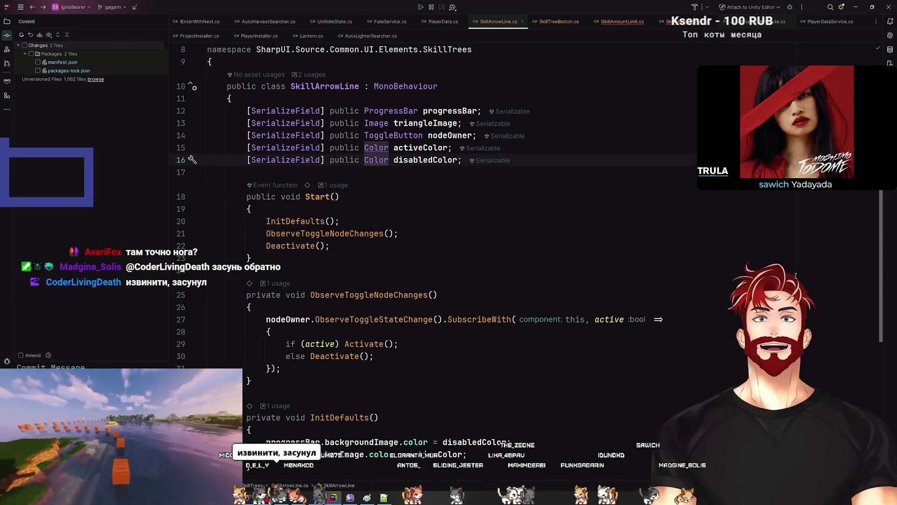
Navigate back and forth between the Deactivate and Activate locations, then bring up Recent Files
key(ctrl+alt+Left)
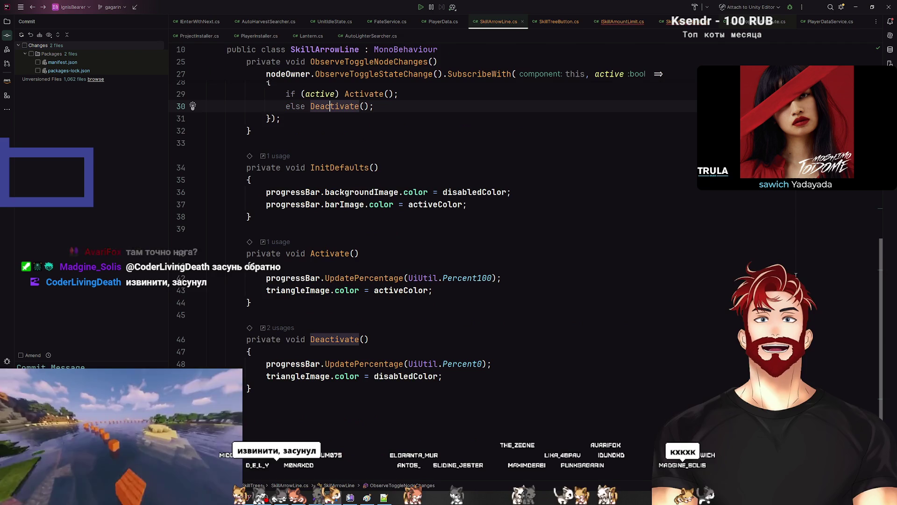
key(ctrl+alt+Left)
key(ctrl+alt+Left)
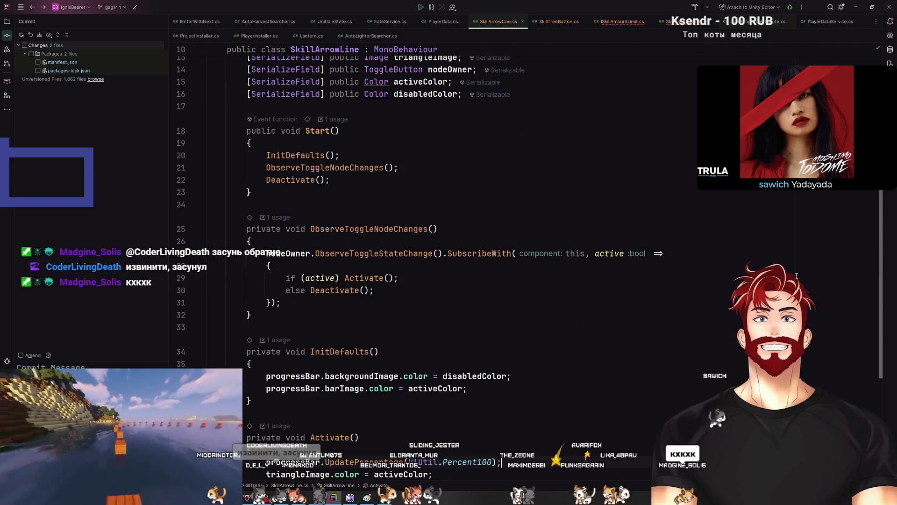
key(ctrl+alt+Left)
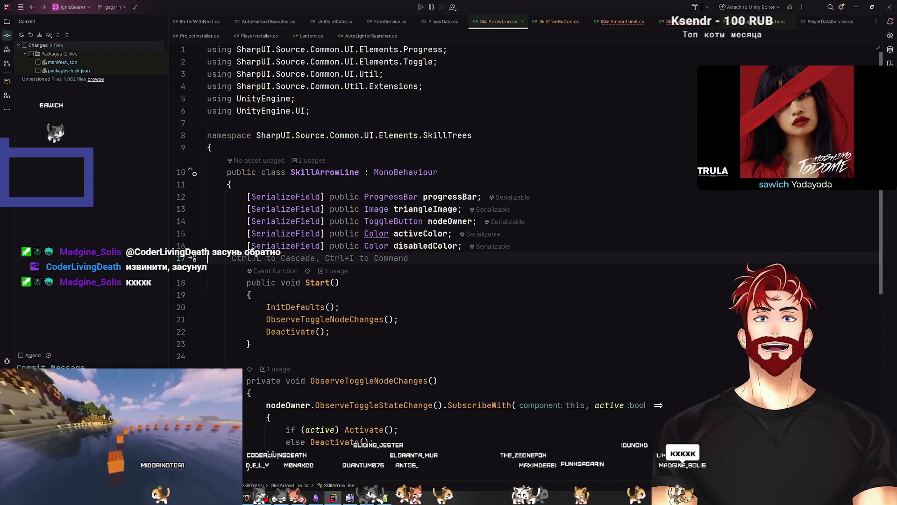
key(ctrl+alt+Right)
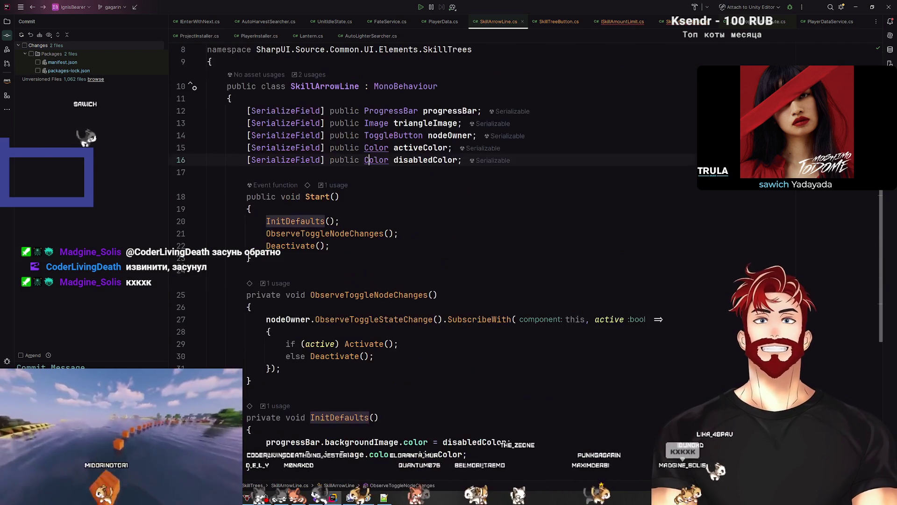
key(ctrl+alt+Left)
key(ctrl+alt+Left)
key(ctrl+e)
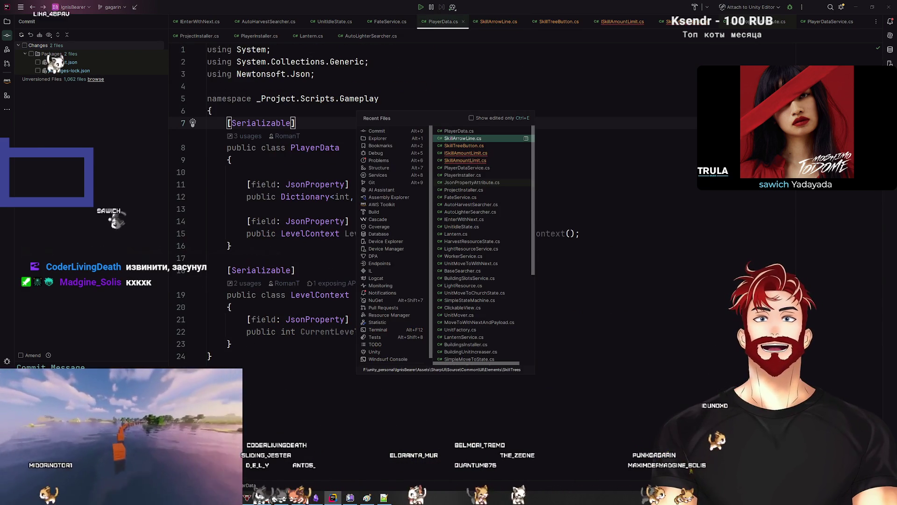
Open SkillTreeButton.cs and inspect SetupUI's skillLimit argument and SetSkillLevel call
key(Down)
key(Return)
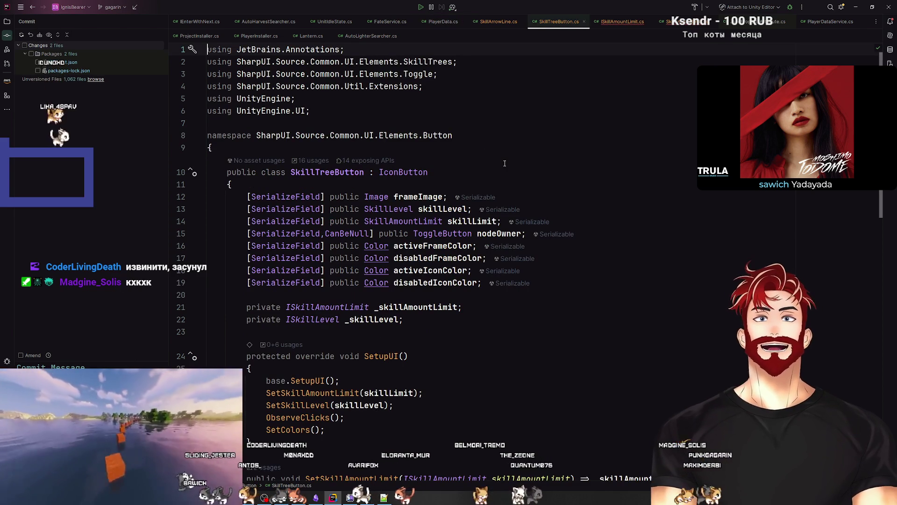
scroll(464, 214, down, 7)
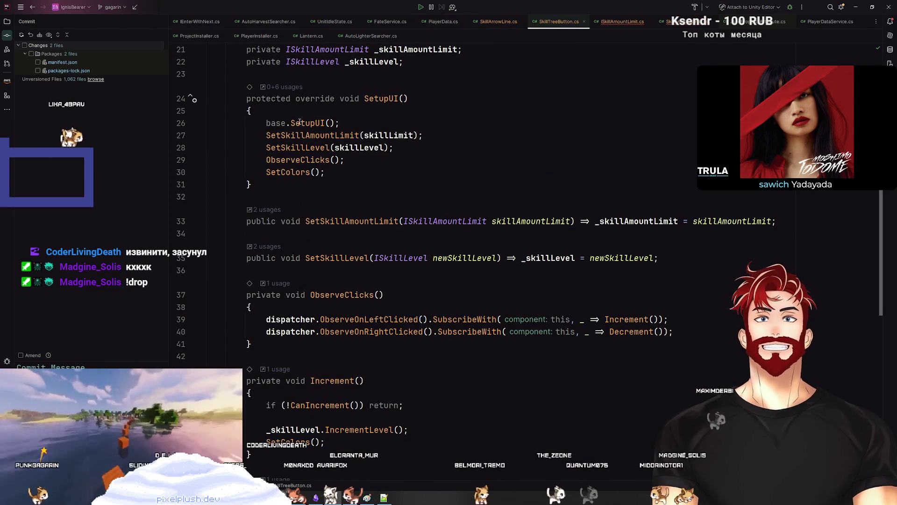
click(302, 135)
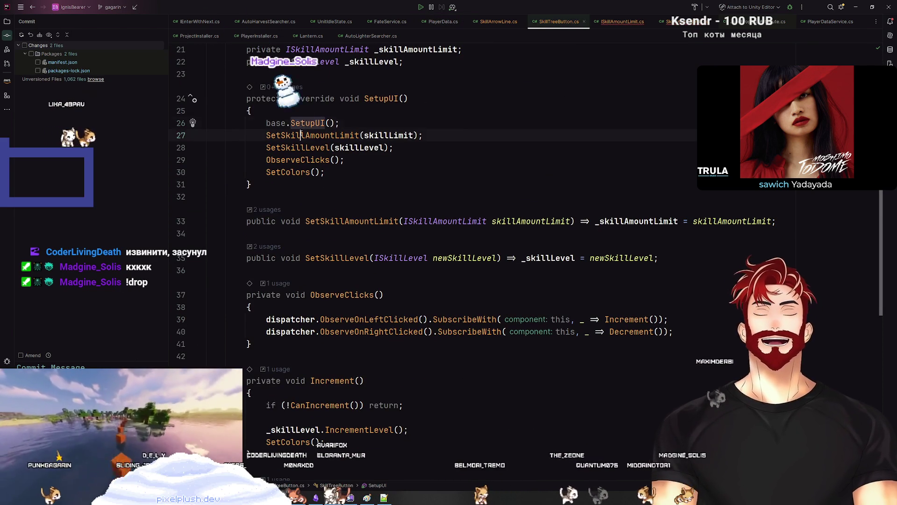
click(394, 136)
click(297, 148)
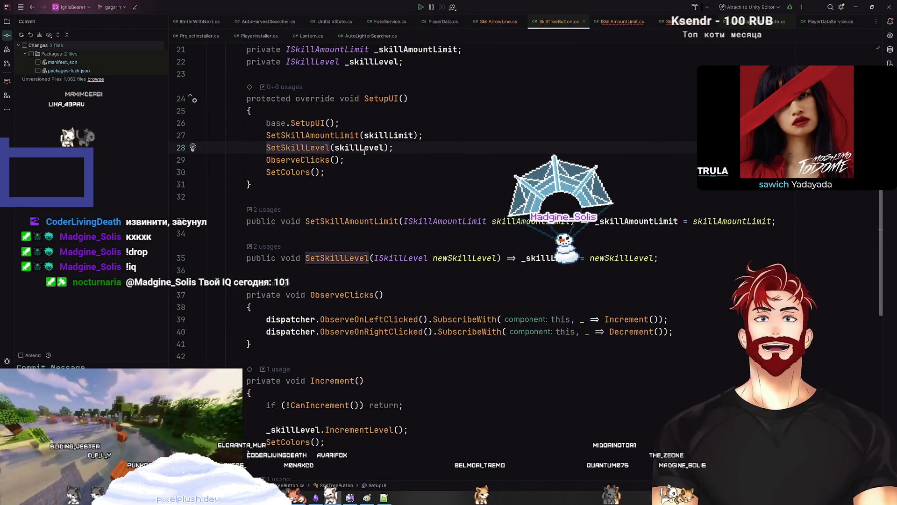
Check the _skillAmountLimit usages alongside the ObserveClicks and SetColors calls
click(645, 223)
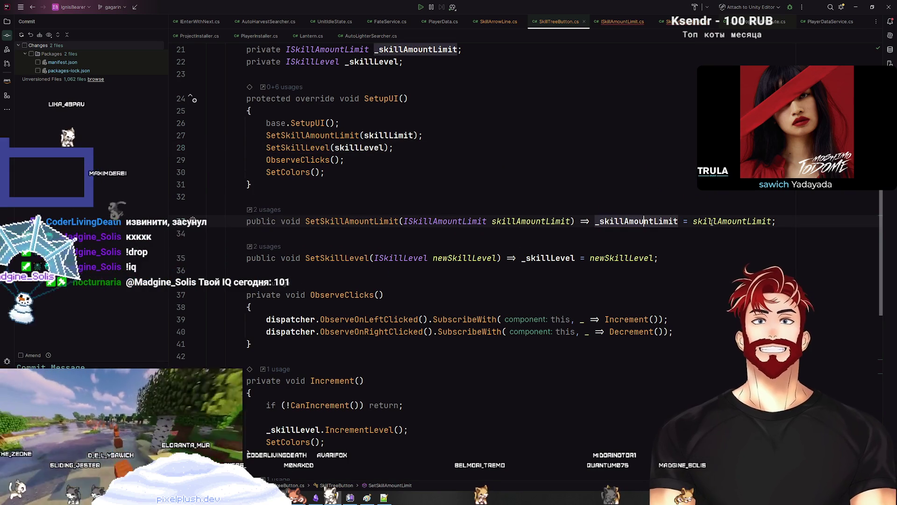
click(285, 160)
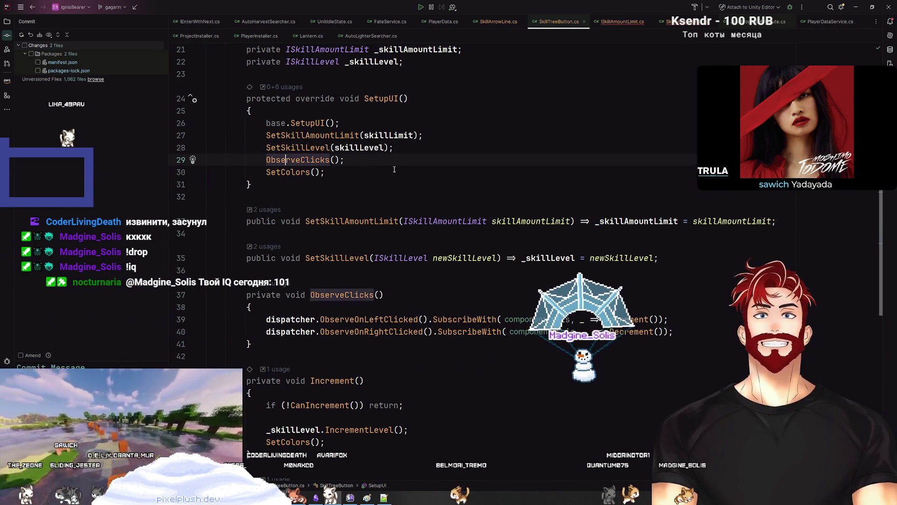
click(277, 172)
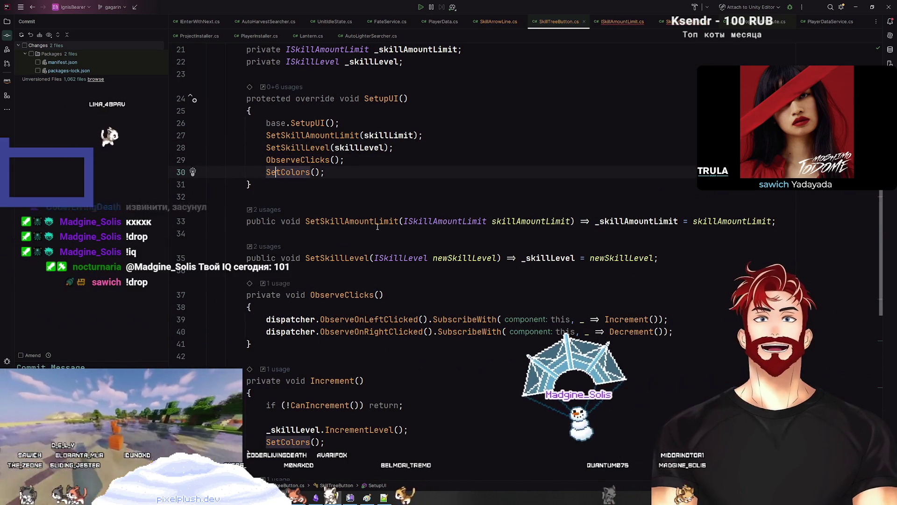
click(639, 221)
scroll(639, 221, up, 3)
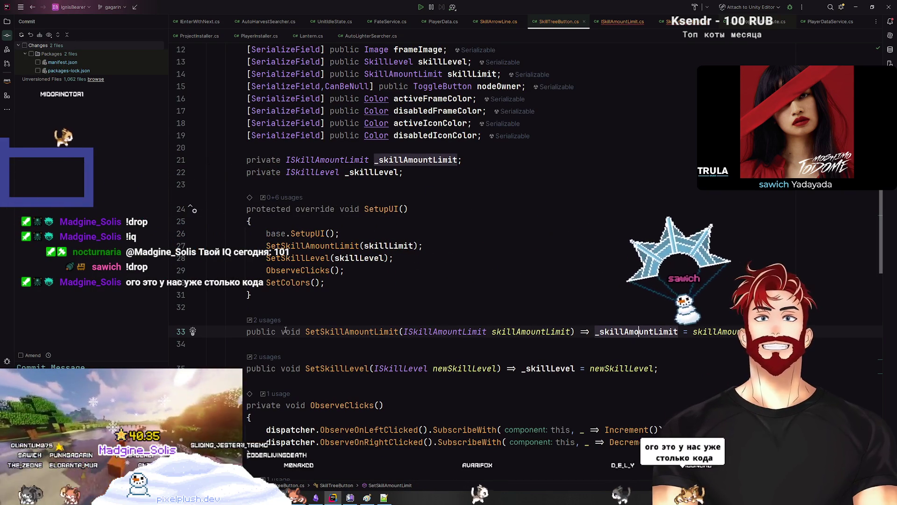
Trace the SetSkillAmountLimit call back to SetupUI and list SetupUI's usages
ctrl+click(312, 331)
click(364, 357)
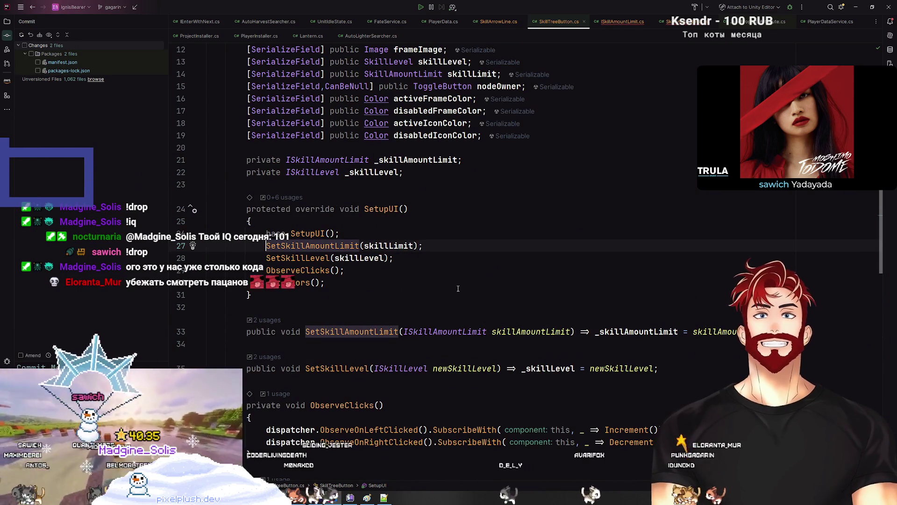
click(379, 209)
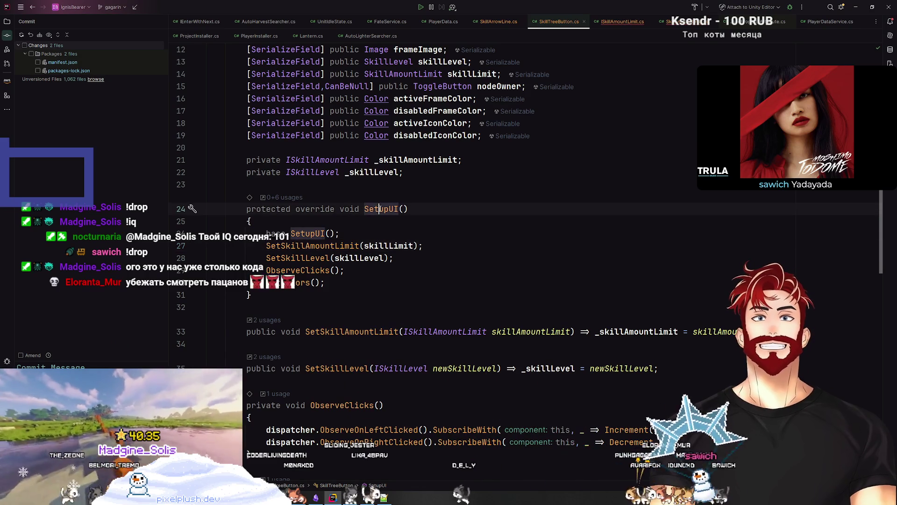
click(277, 198)
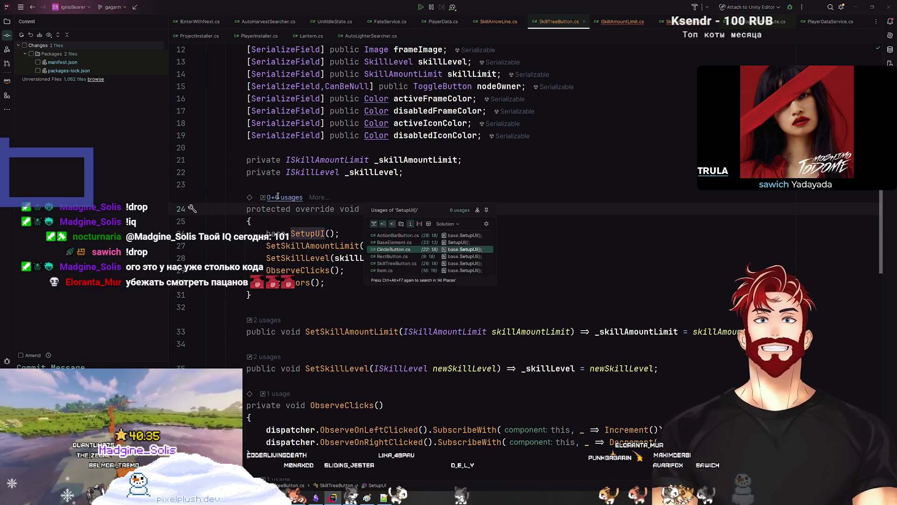
click(310, 225)
Check where _skillAmountLimit and the skillLimit argument are used in SetupUI
click(477, 332)
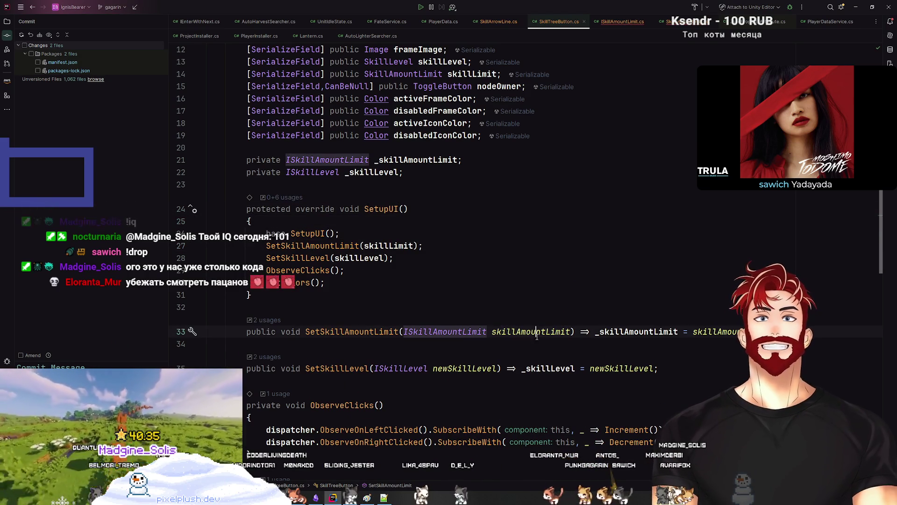
click(645, 333)
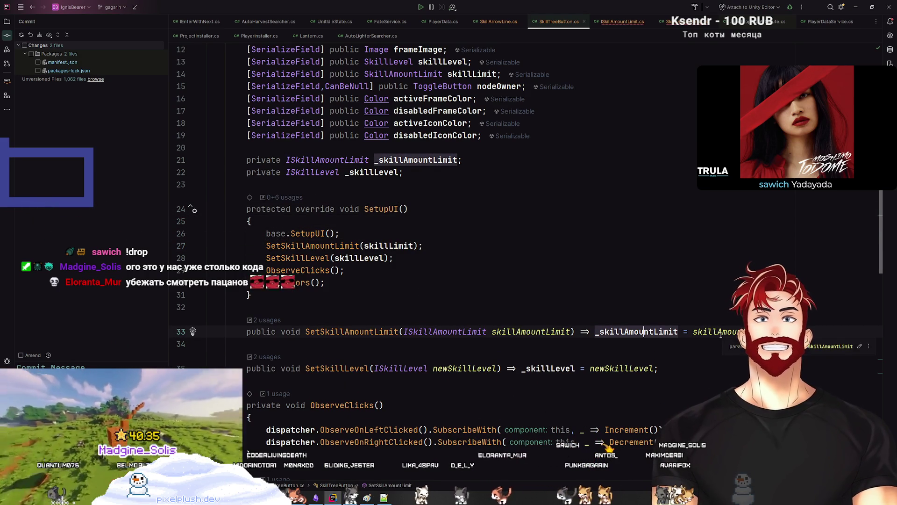
click(719, 332)
click(313, 333)
click(392, 246)
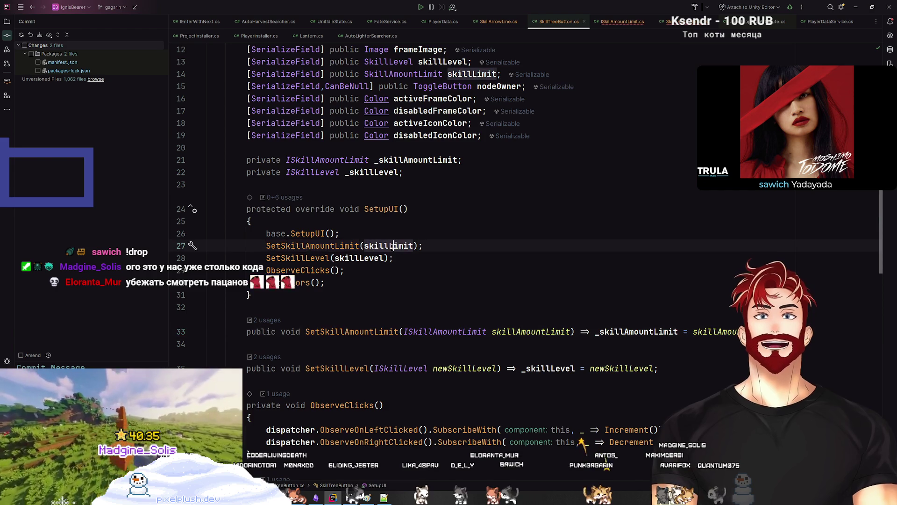
scroll(476, 207, up, 4)
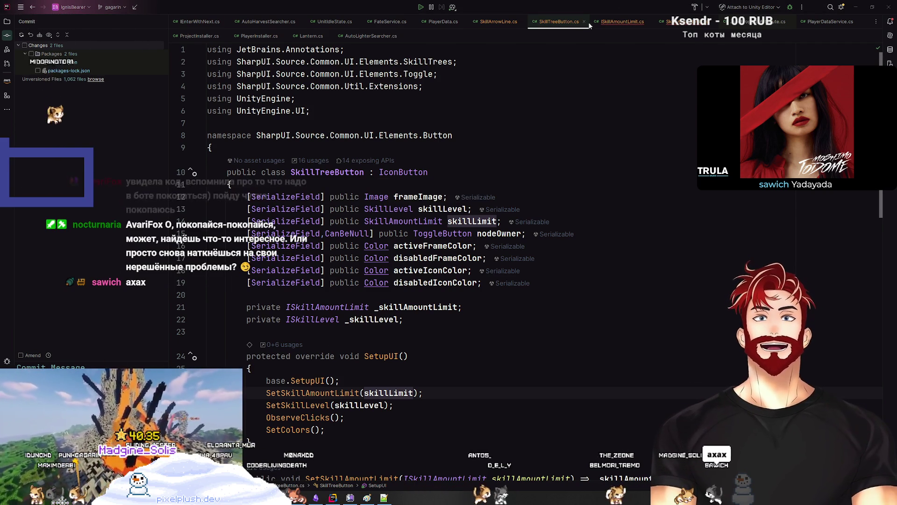
Switch to Streamer.bot and scroll through its Actions list
key(alt+Tab)
scroll(282, 338, down, 10)
scroll(133, 185, down, 5)
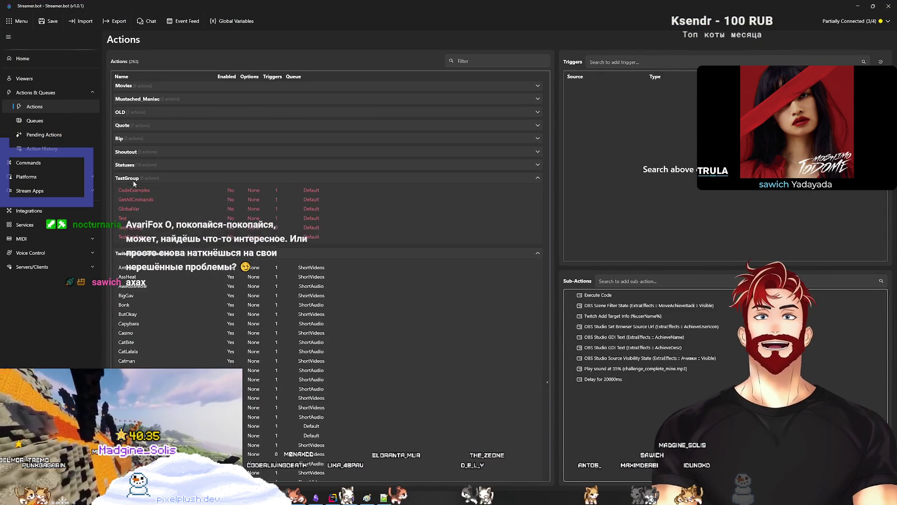
Expand and collapse the TestGroup, Statuses and TwitchRewardsReactions groups, then return to SkillTreeButton.cs in Rider
click(133, 179)
click(128, 166)
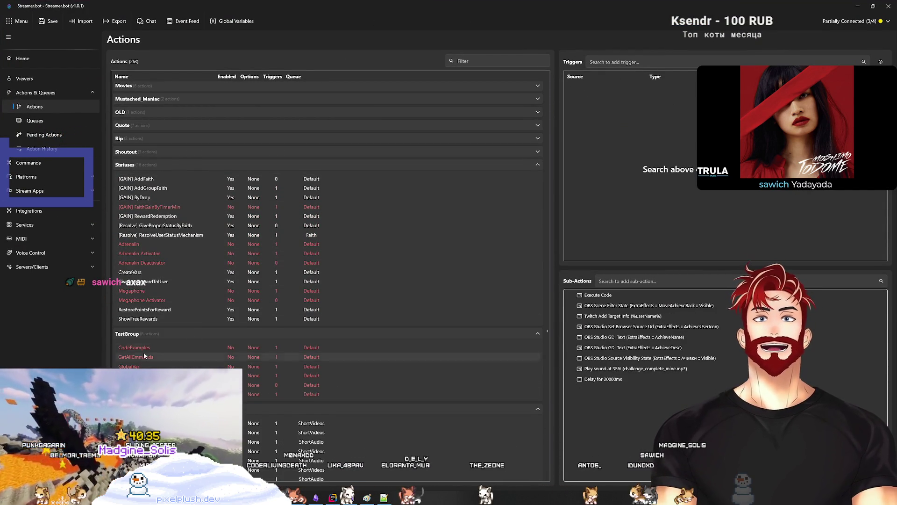
click(143, 334)
click(144, 348)
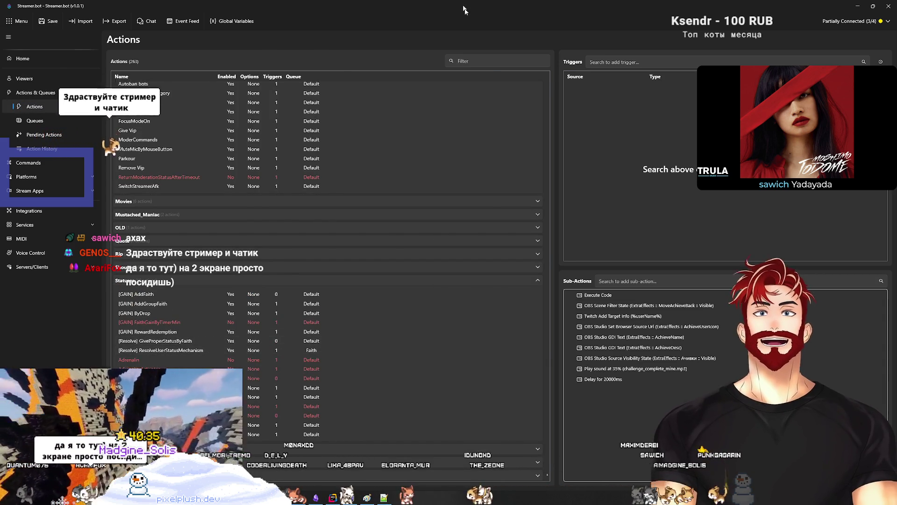
key(alt+Tab)
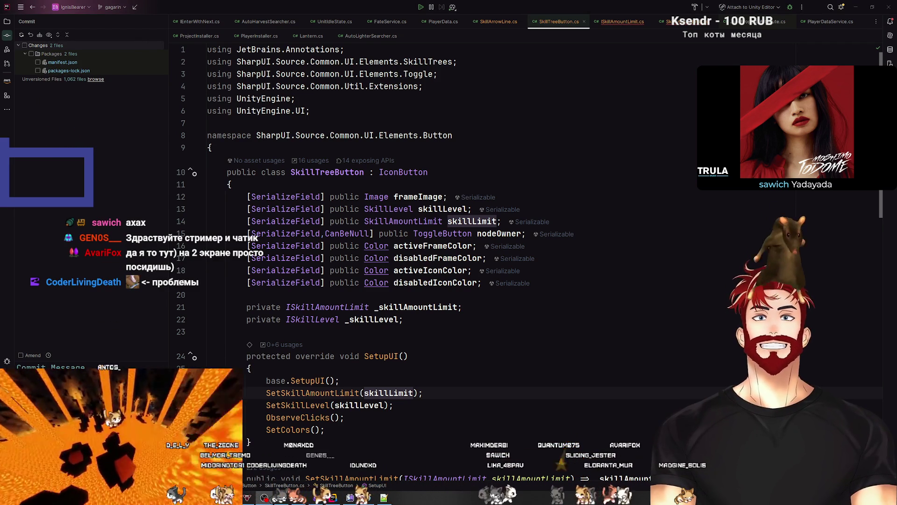
key(Up)
key(Up)
key(Up)
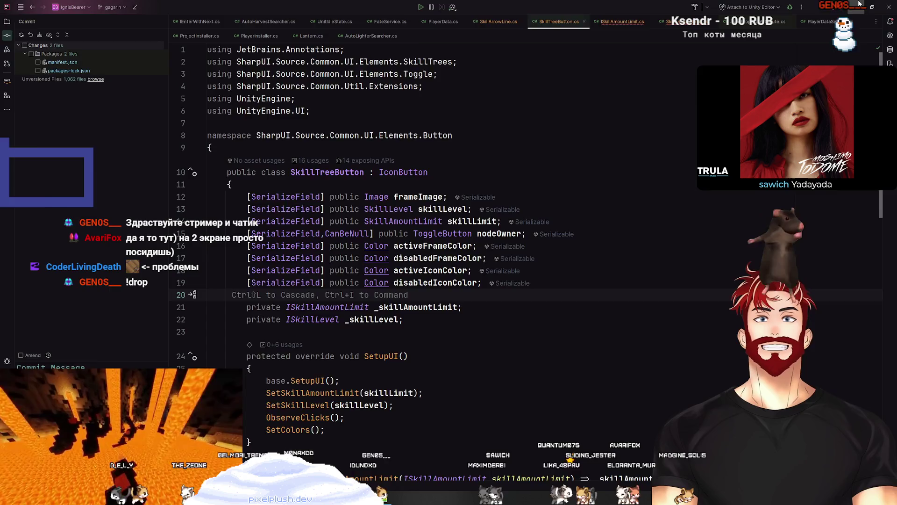
Minimize Rider and open AbilitySword (1)'s SkillTreeButton script from the Inspector's Script field
click(859, 4)
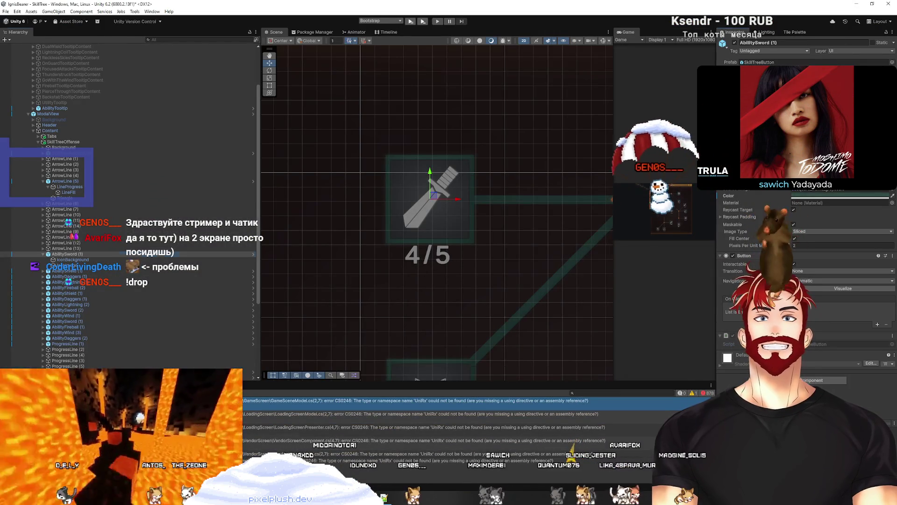
scroll(117, 243, down, 3)
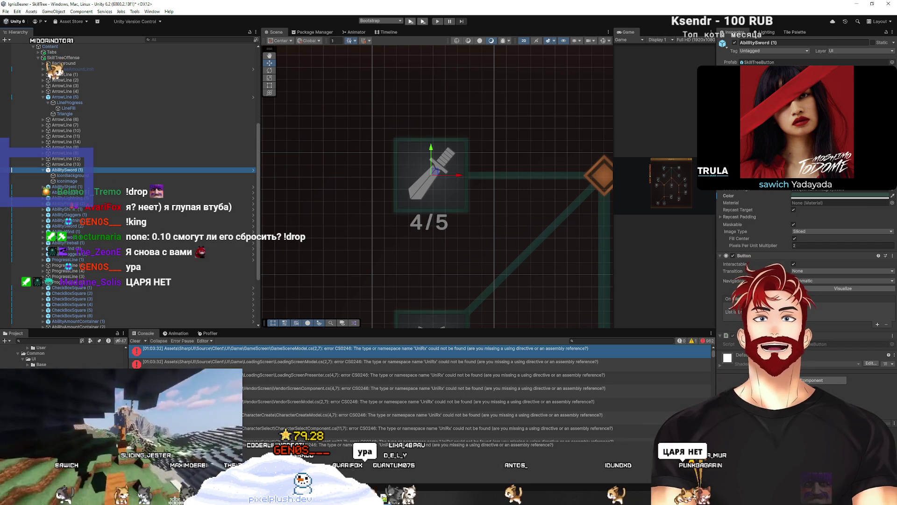
double_click(813, 345)
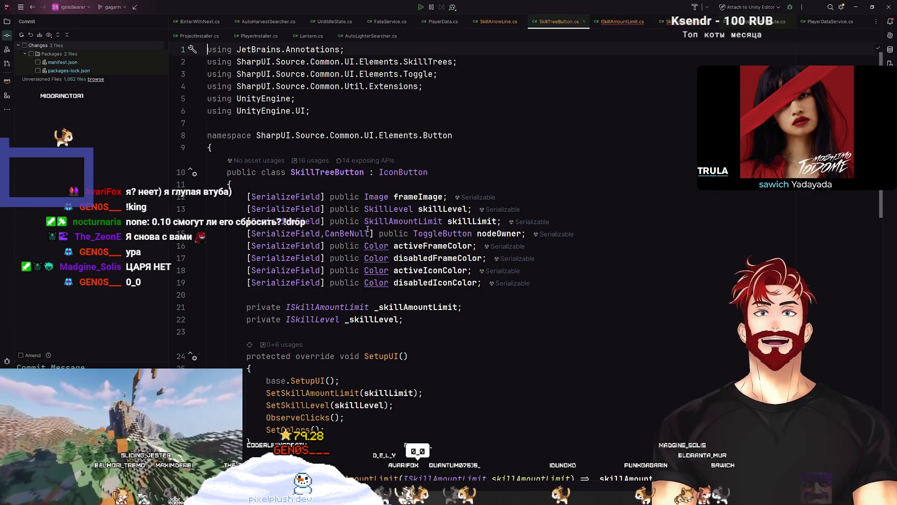
Select SkillTreeButton's serialized field declarations on lines 12–19, then return to Unity
mouse_move(581, 282)
mouse_down()
mouse_move(328, 258)
mouse_move(240, 209)
mouse_move(118, 199)
mouse_up()
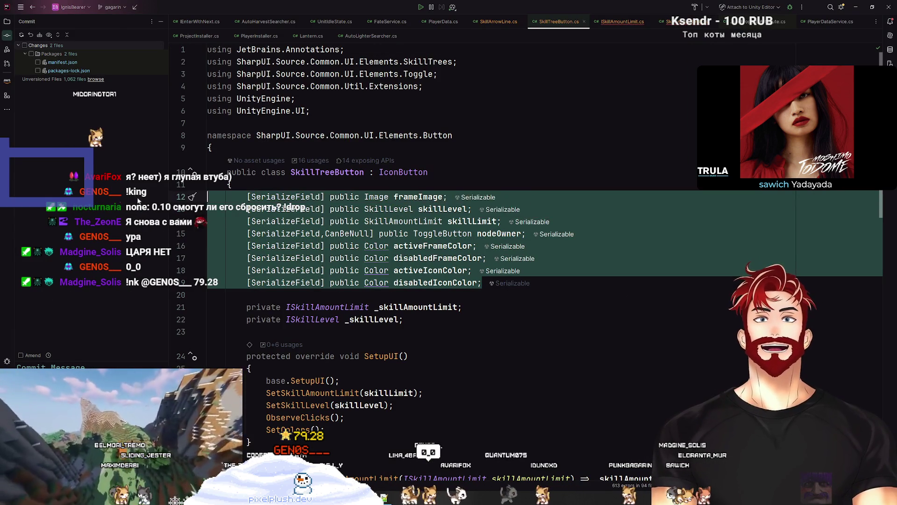
key(alt+Tab)
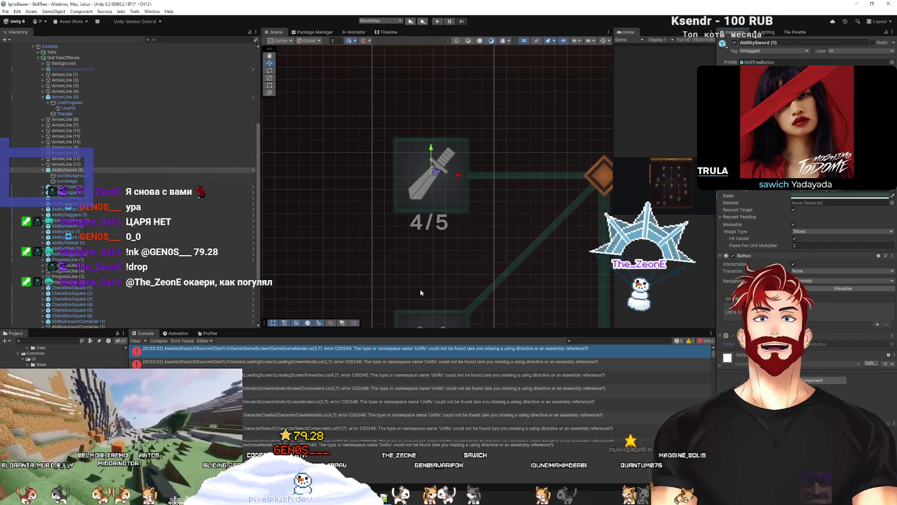
Clear the Console errors and inspect the AbilitySword (1) button and its IconImage child
click(134, 342)
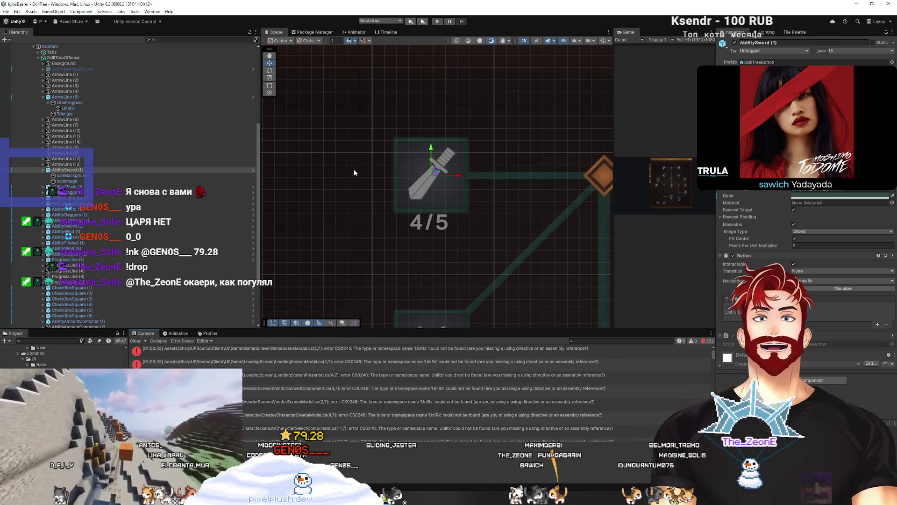
click(67, 181)
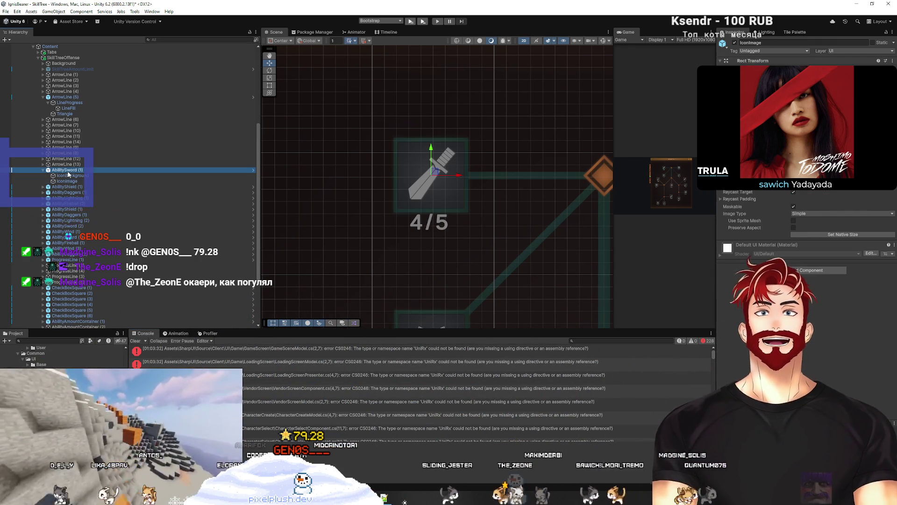
click(67, 171)
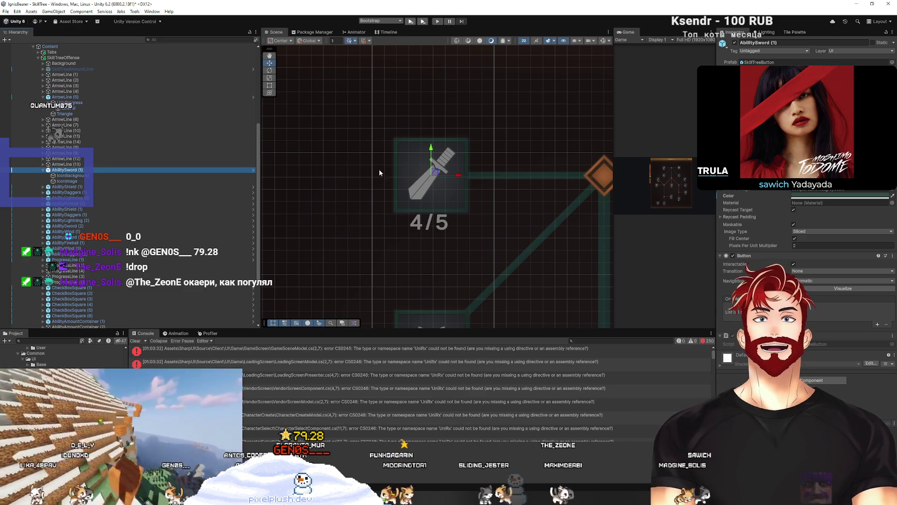
Inspect the CheckBoxSquare nodes, framing one in the Scene view and checking CheckBoxSquare (5)
scroll(114, 228, down, 4)
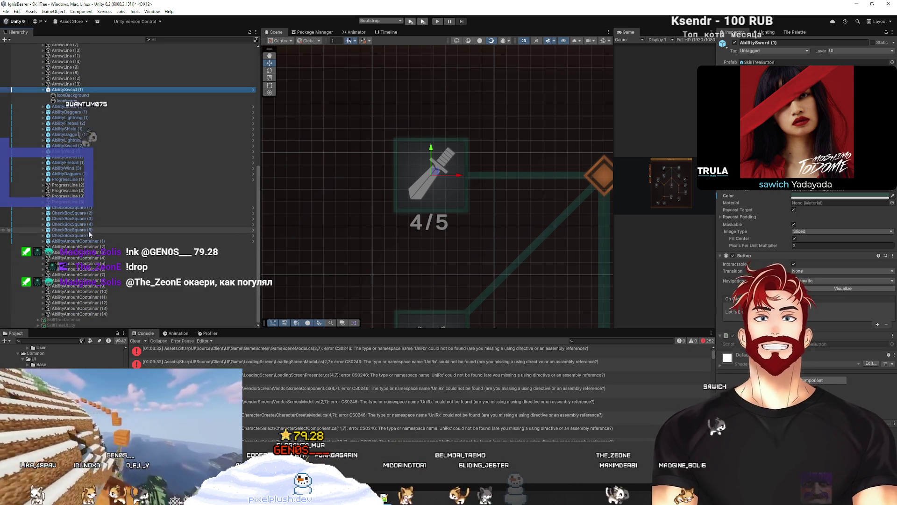
click(85, 208)
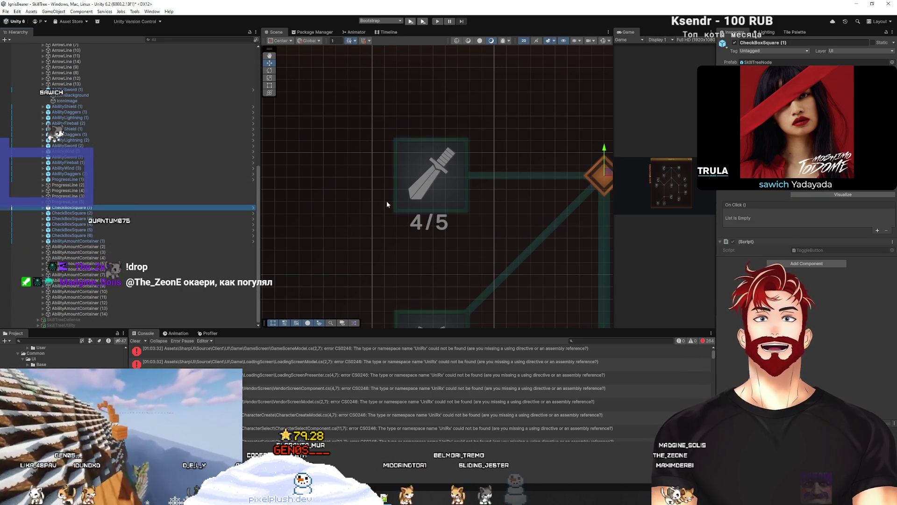
key(f)
scroll(509, 206, down, 5)
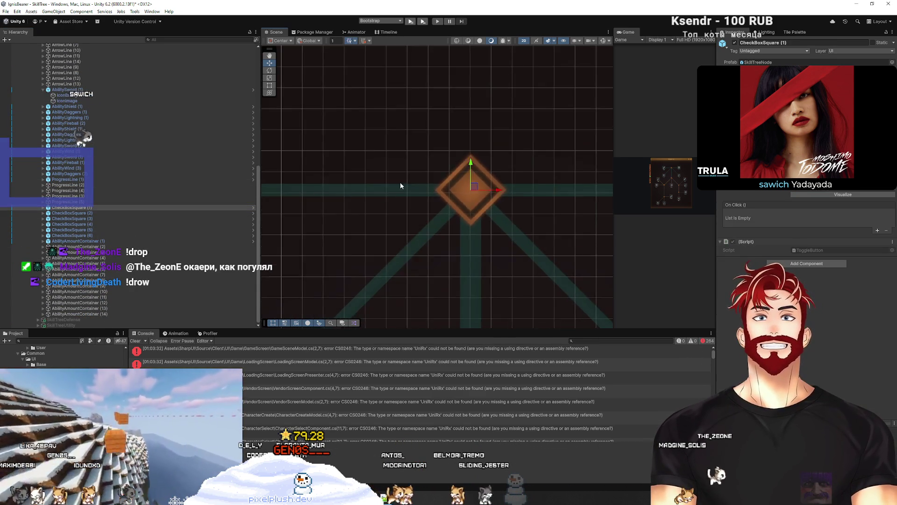
scroll(542, 179, down, 3)
click(92, 230)
scroll(56, 204, up, 10)
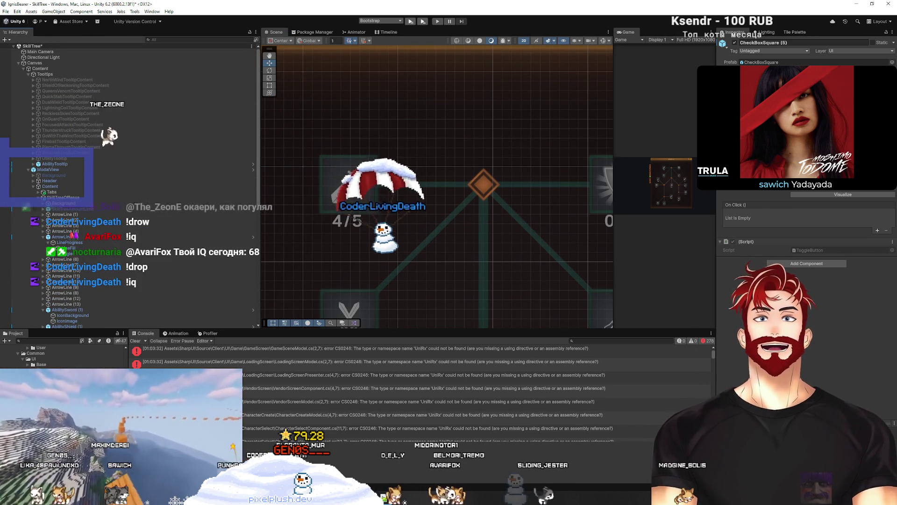
scroll(63, 358, up, 5)
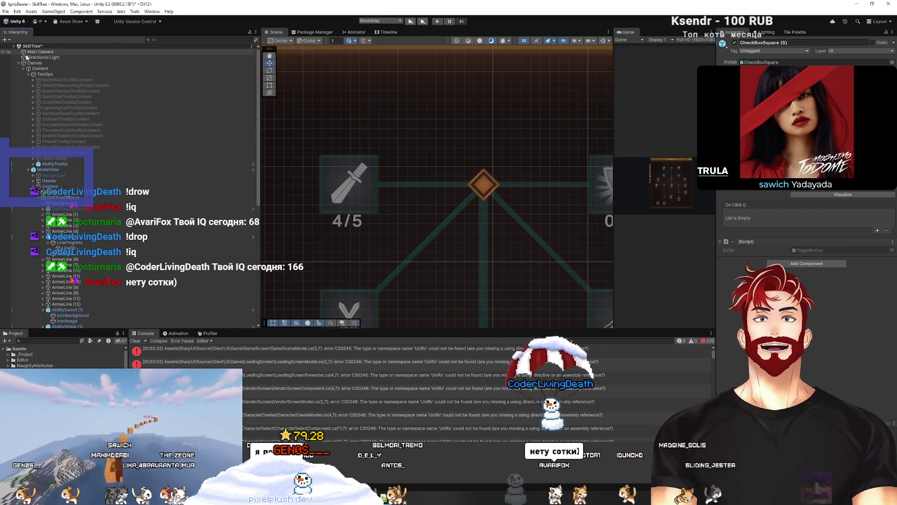
scroll(63, 357, down, 5)
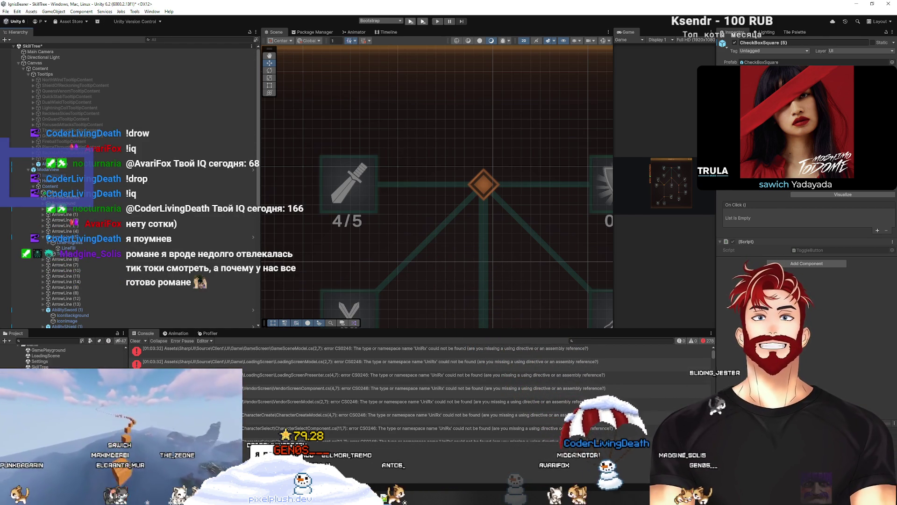
Open another scene, discarding the SkillTree scene changes with Don't Save, then switch to Rider
double_click(63, 371)
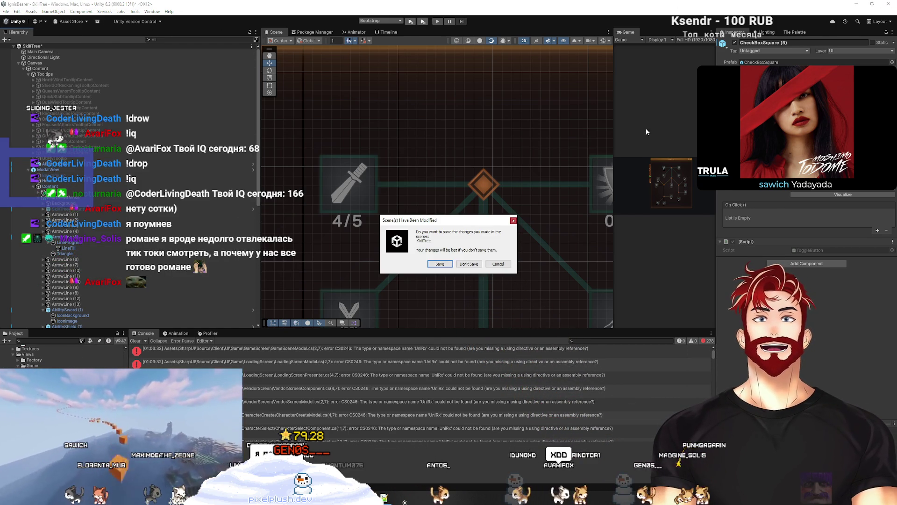
click(465, 265)
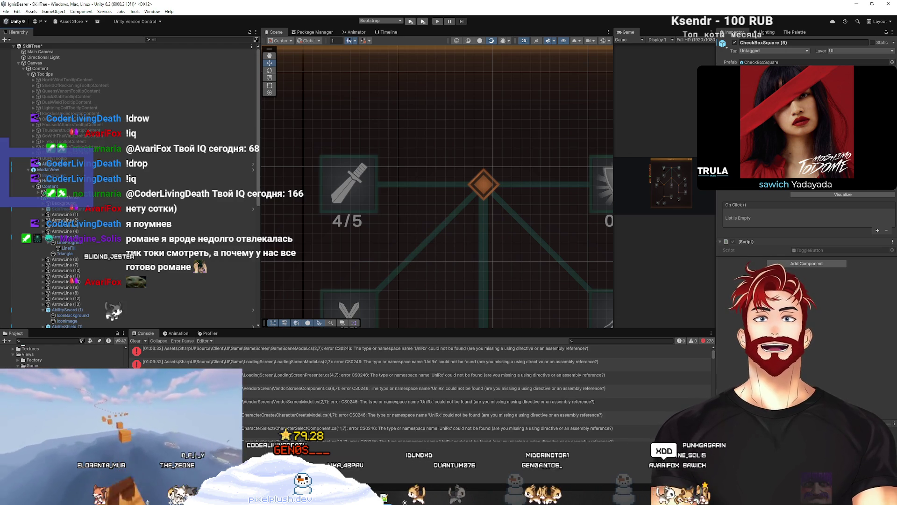
key(alt+Tab)
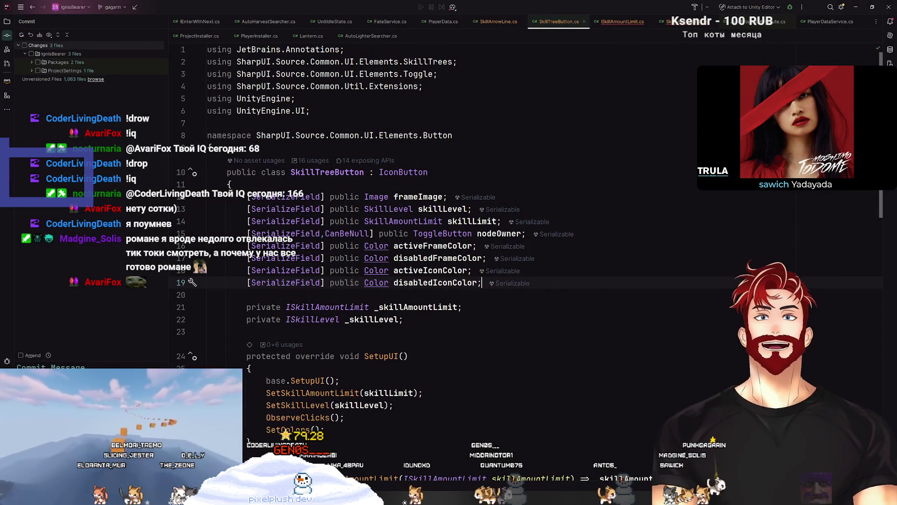
Roll back the modified manifest.json, packages-lock.json and ProjectSettings.asset files
click(69, 80)
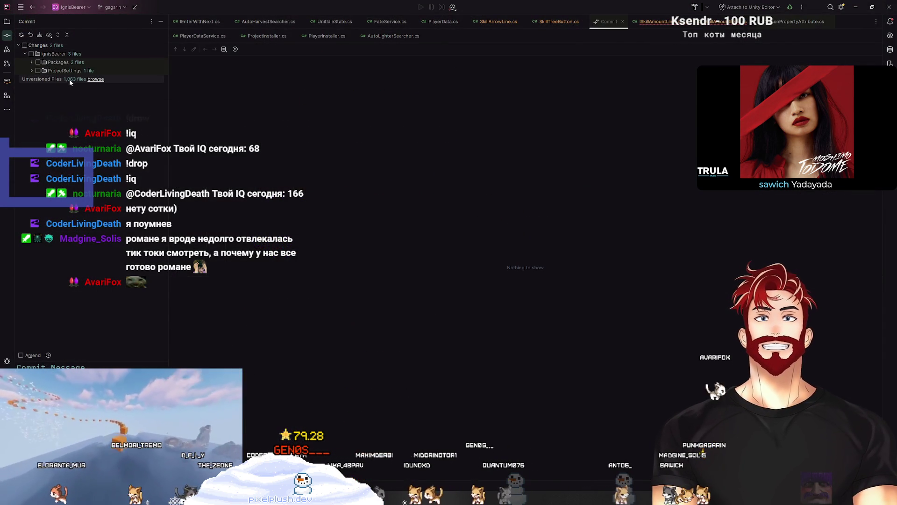
click(95, 79)
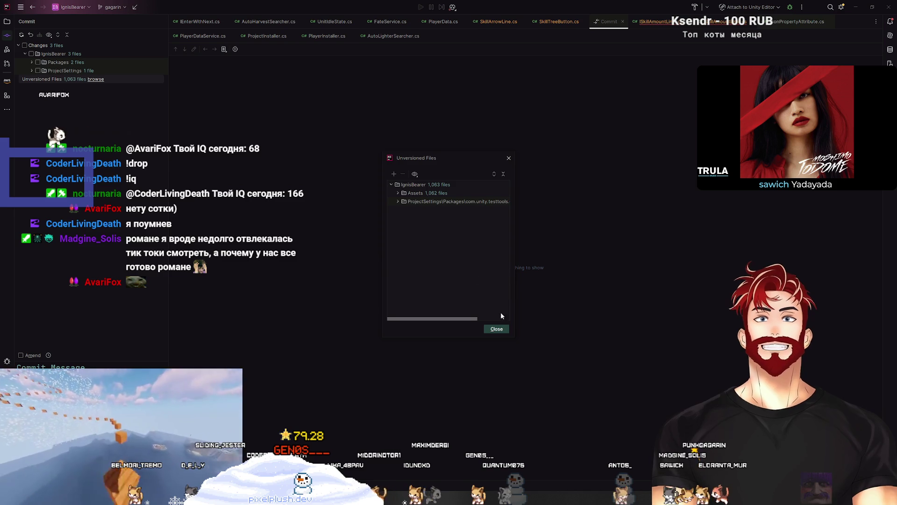
click(44, 81)
right_click(46, 80)
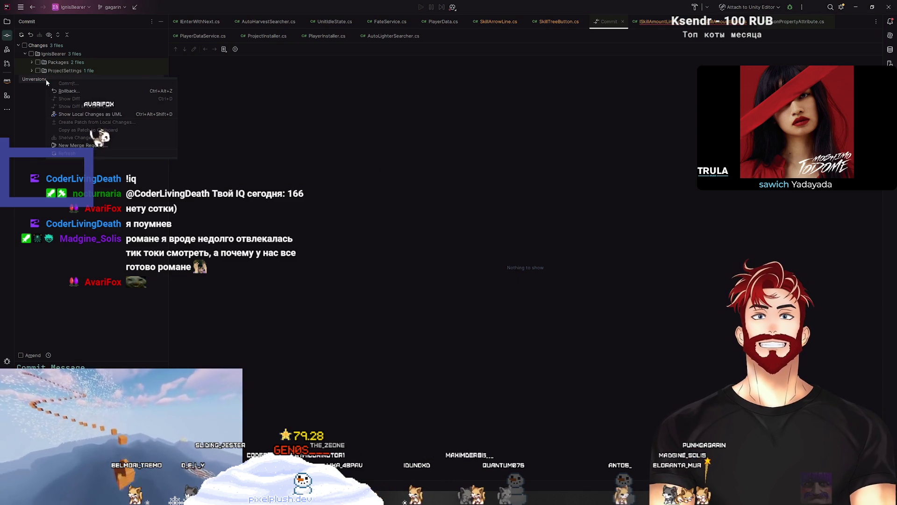
click(108, 92)
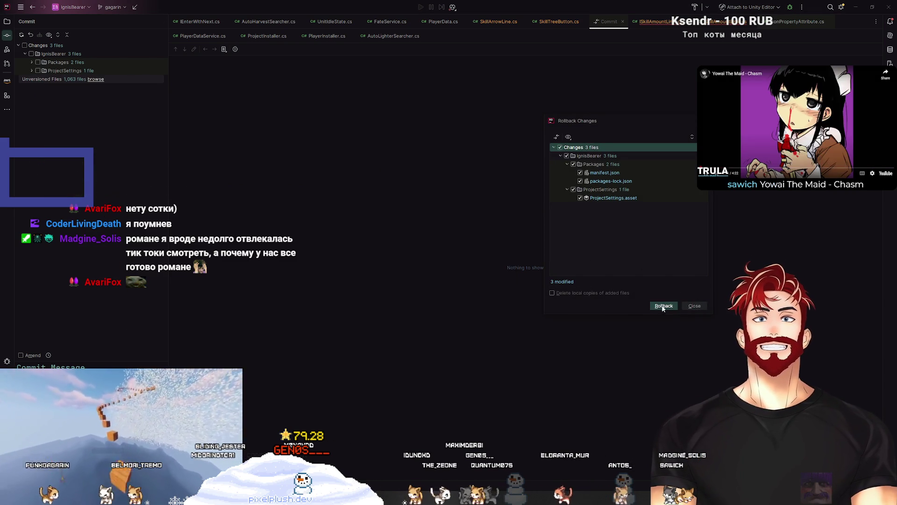
click(664, 307)
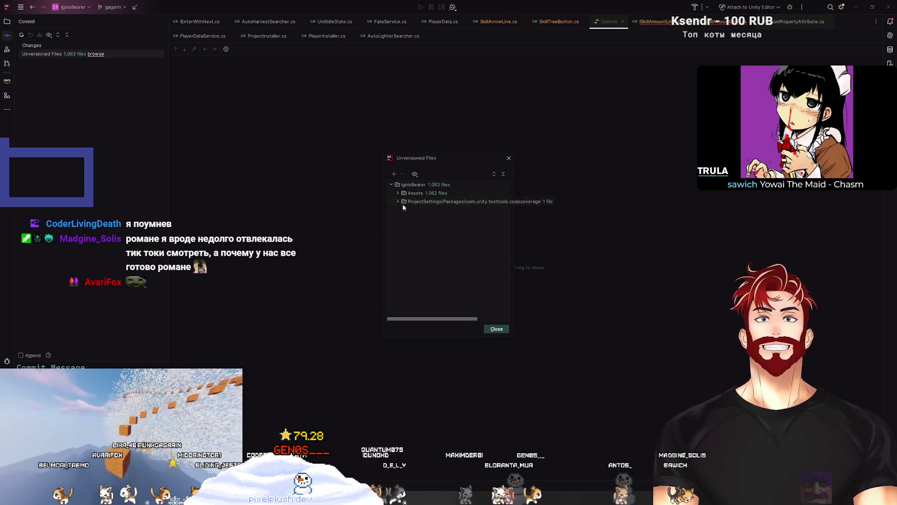
Delete all 1,063 unversioned files and close the emptied Unversioned Files list
right_click(425, 210)
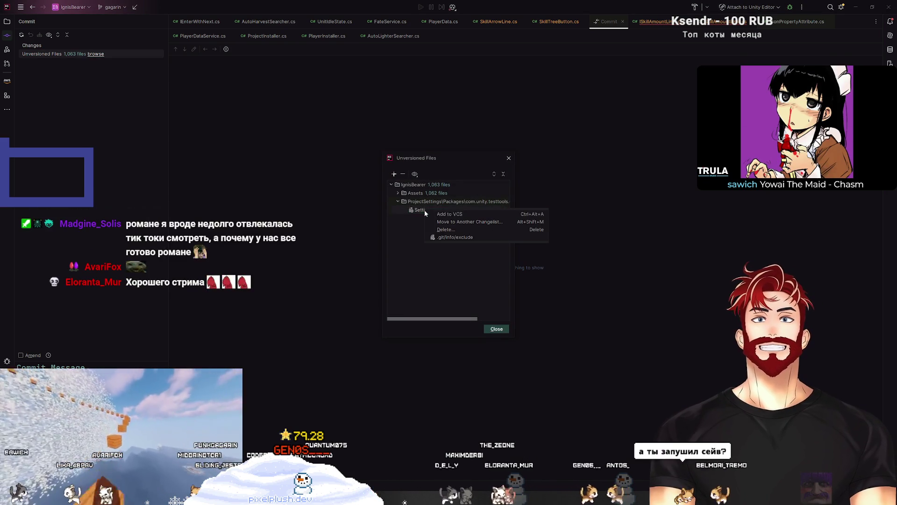
right_click(423, 186)
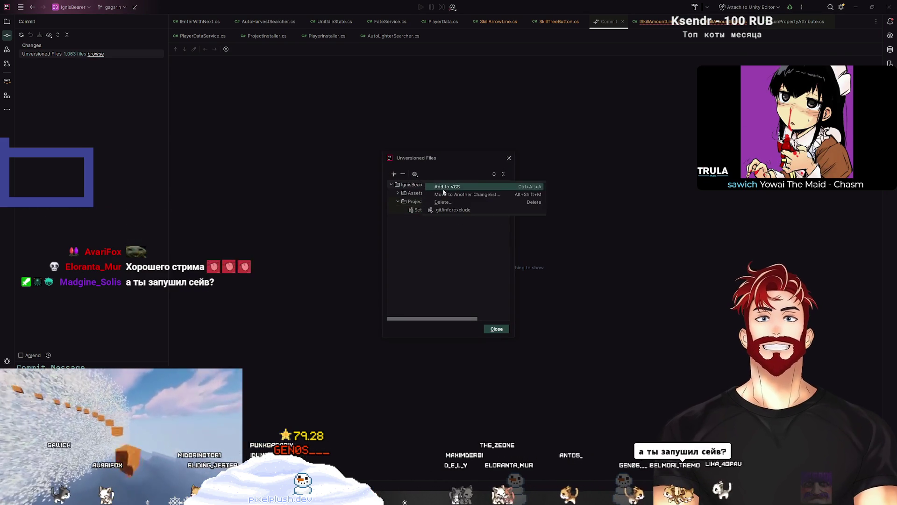
click(469, 214)
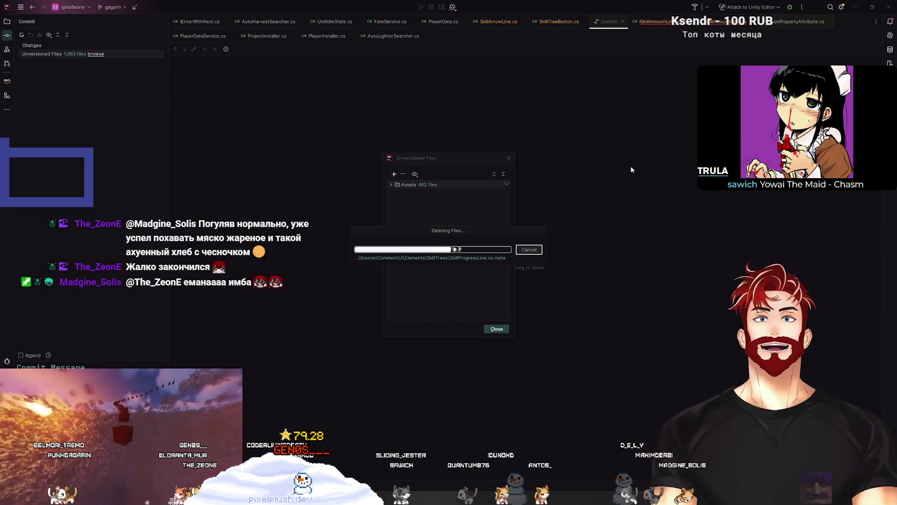
drag(464, 229, 468, 244)
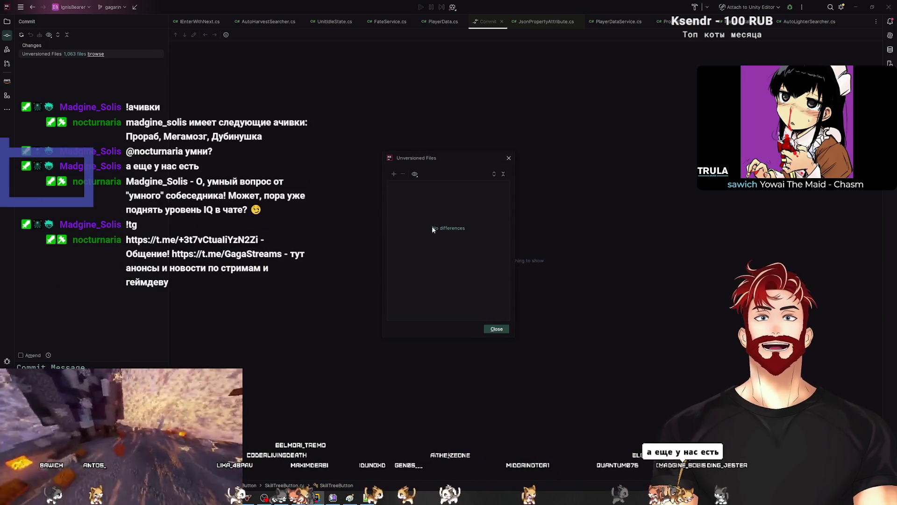
click(494, 330)
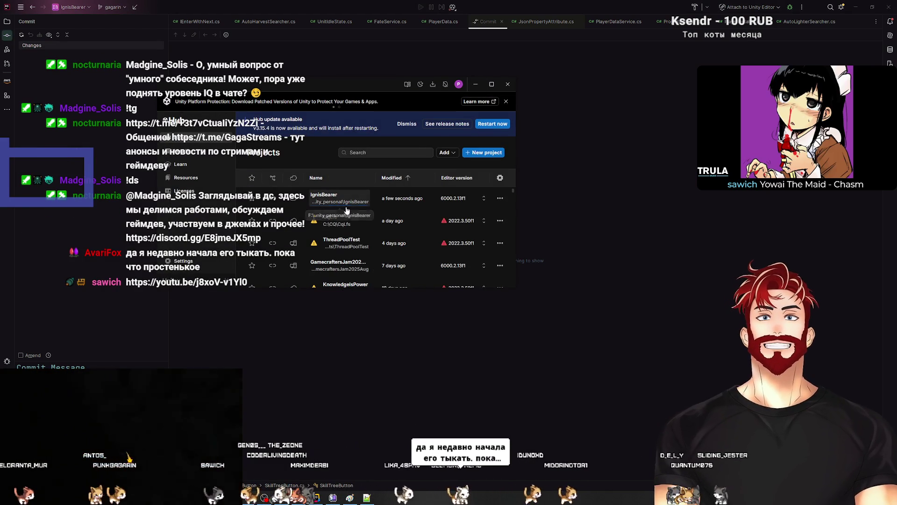
Open IgnisBearer from Unity Hub's Projects list and clear the console warnings once loaded
click(338, 203)
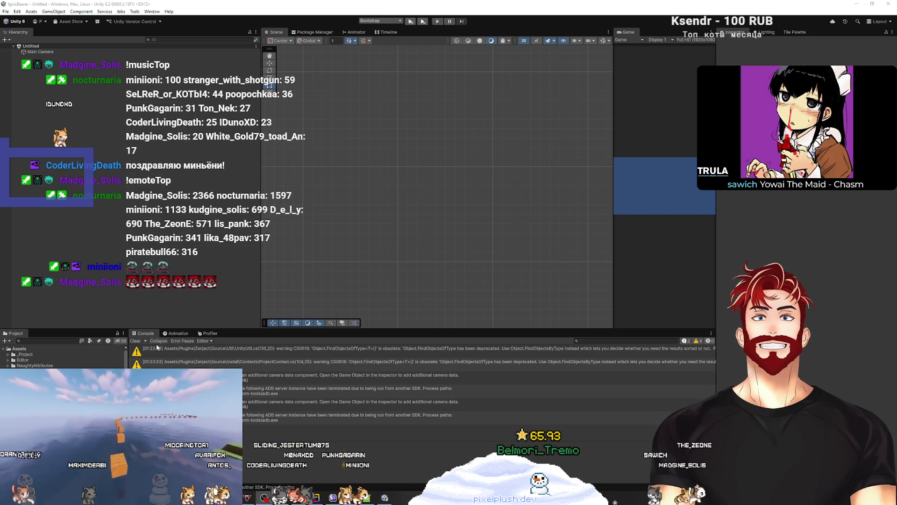
click(135, 341)
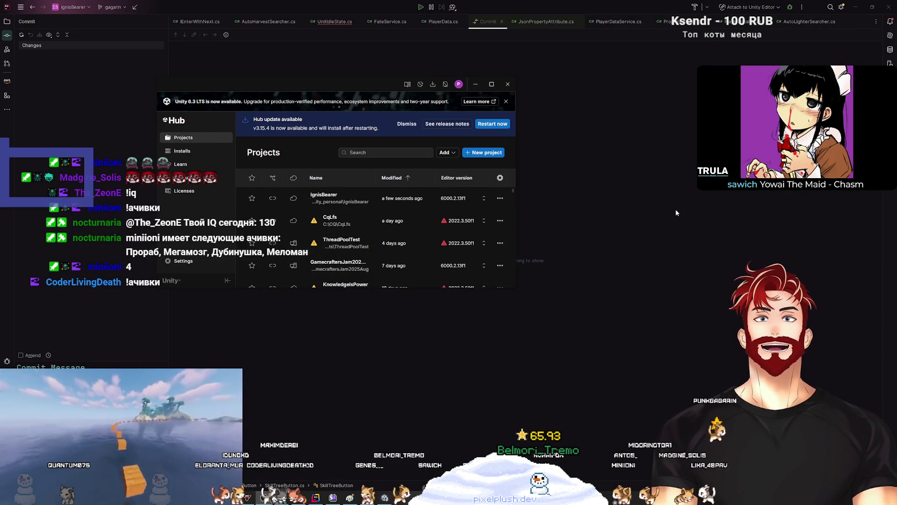
Minimize Unity Hub, return to the Unity editor, and enlarge the Project panel
click(474, 84)
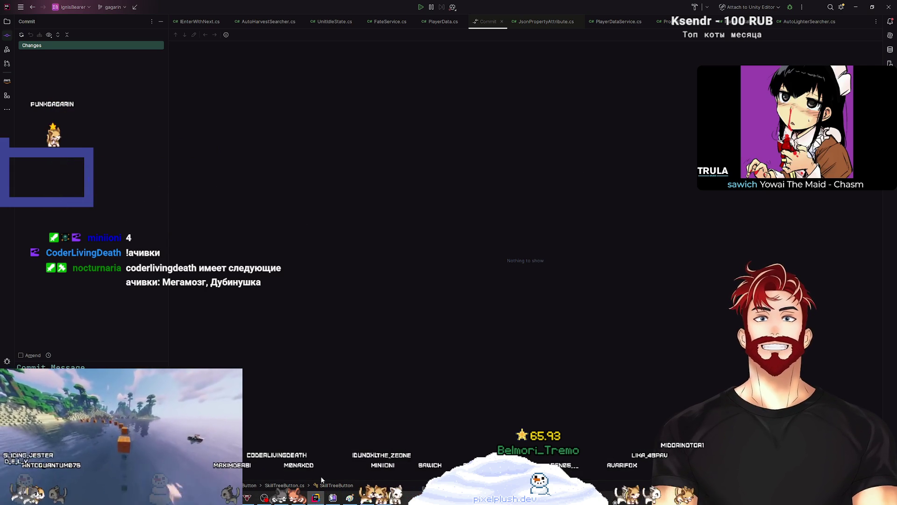
click(350, 497)
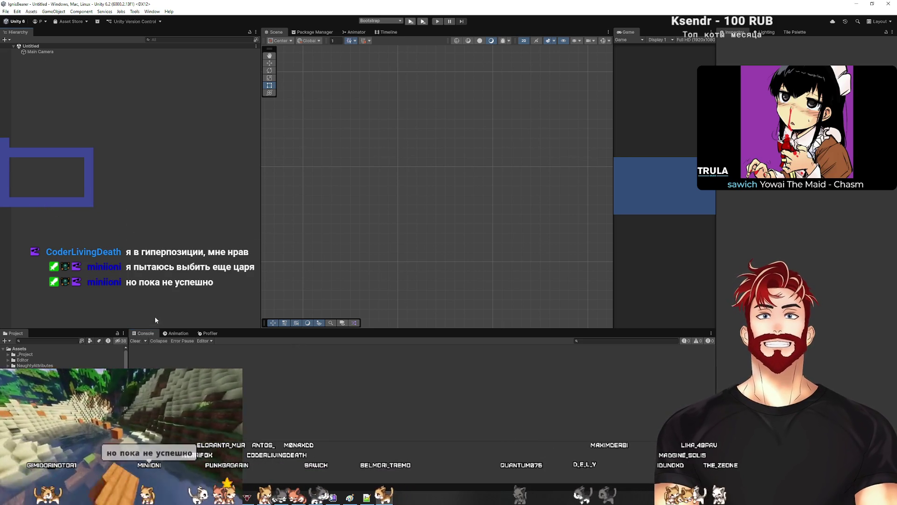
drag(82, 329, 70, 202)
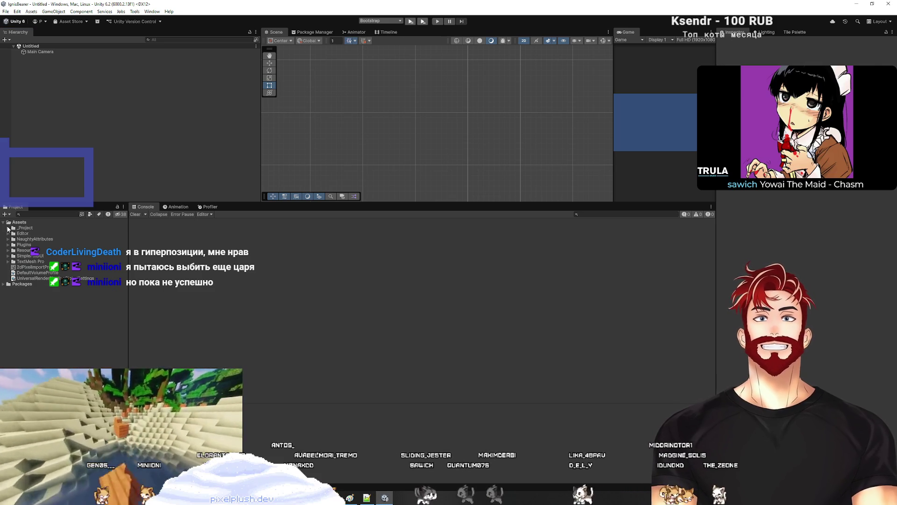
Open the TestVisuals scene from _Project/_Scenes and enlarge the Scene view
double_click(14, 229)
click(13, 234)
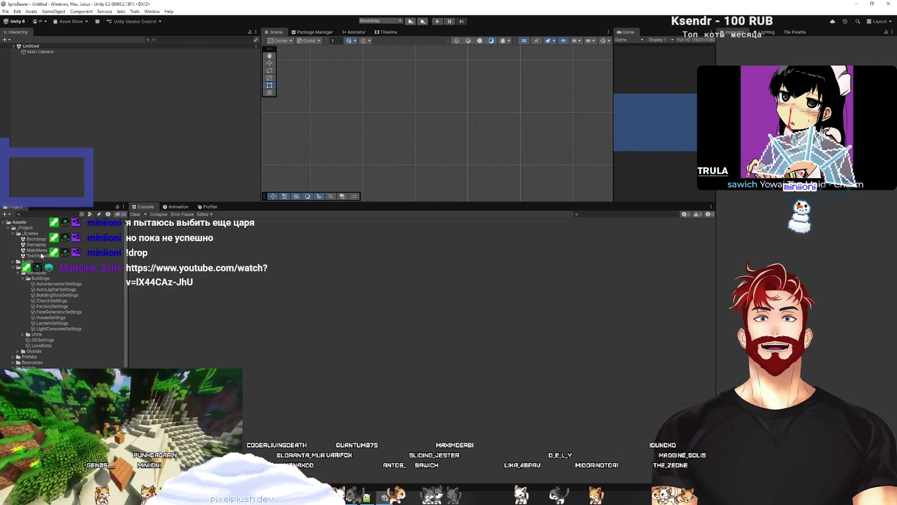
click(42, 256)
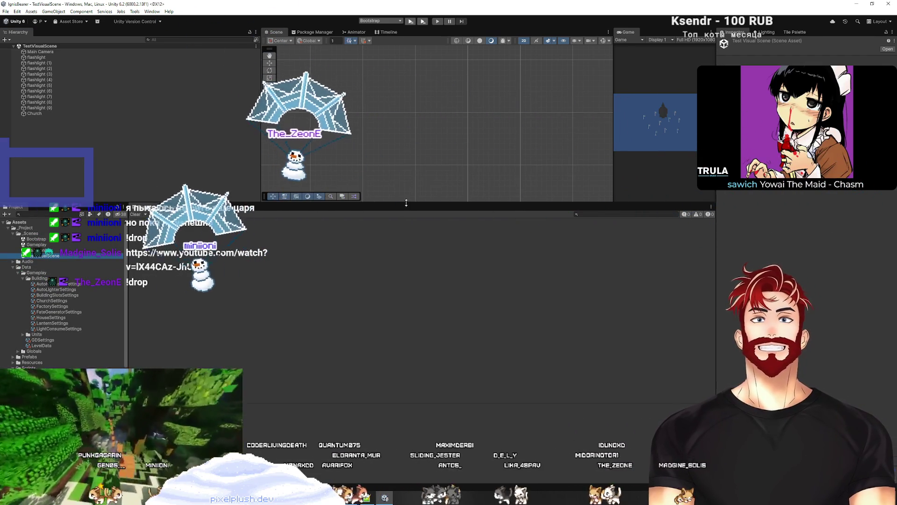
drag(140, 203, 140, 335)
Shift-select the flashlights through Church in the Hierarchy and delete them
click(58, 57)
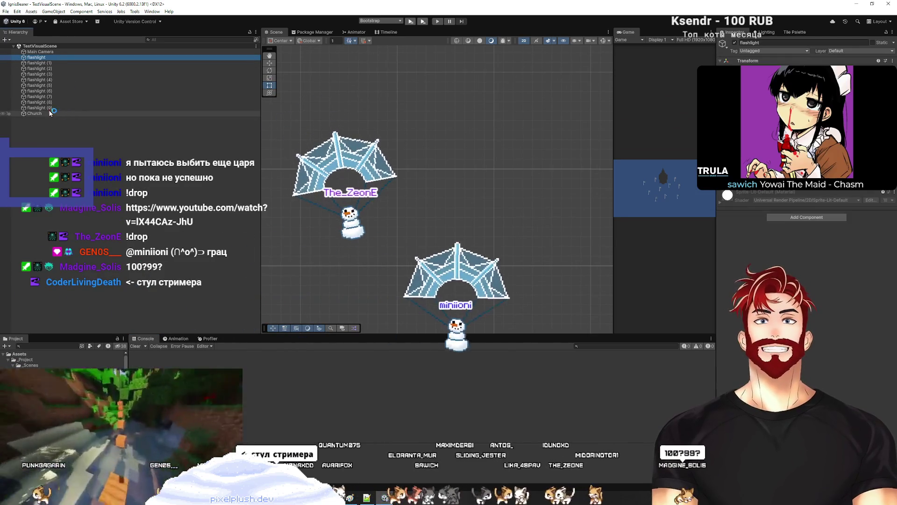
shift+click(48, 114)
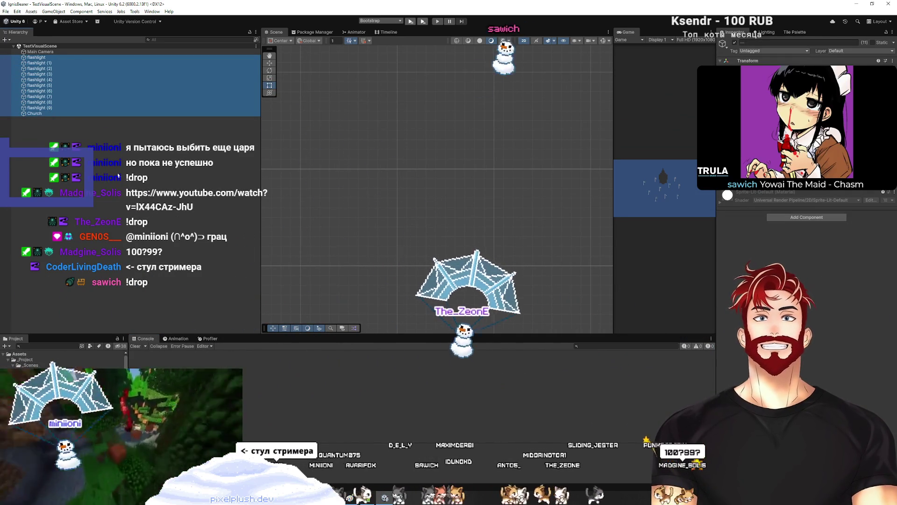
key(Delete)
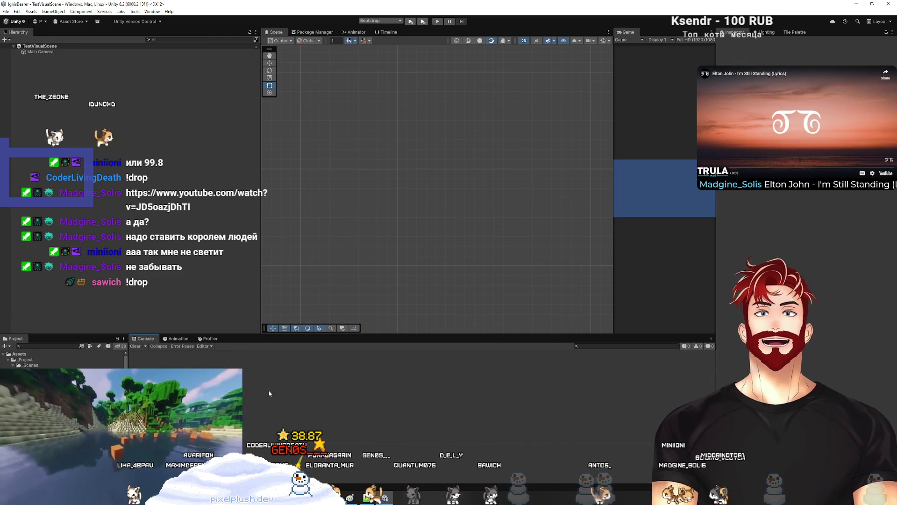
Create a UI Canvas named Canvas and set its Canvas Scaler UI Scale Mode to Scale With Screen Size
right_click(53, 104)
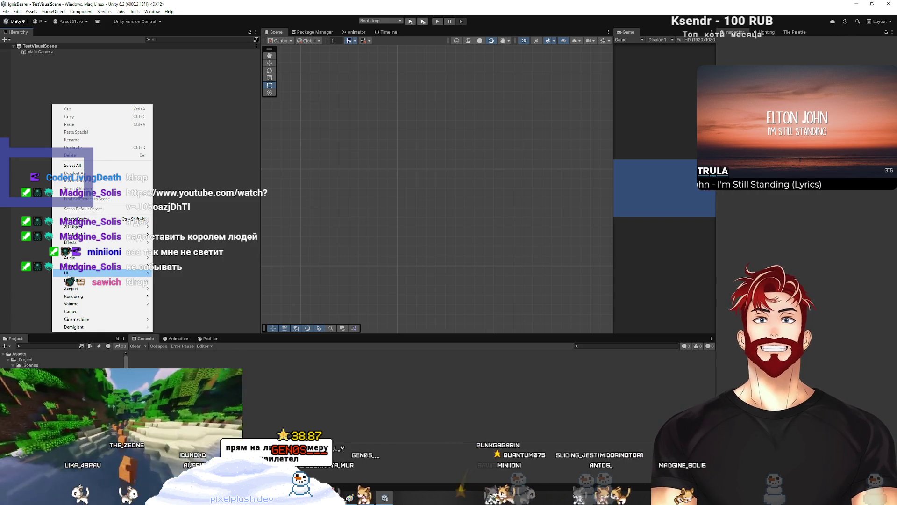
mouse_move(94, 273)
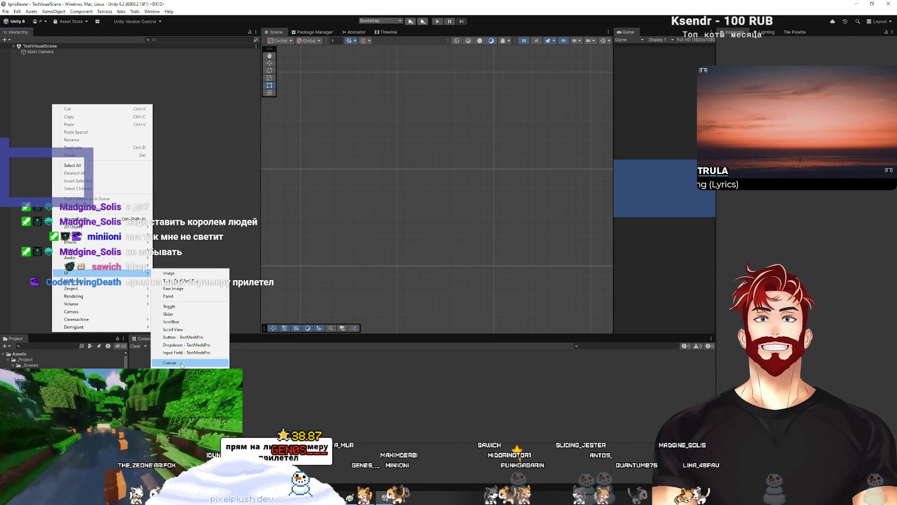
click(170, 362)
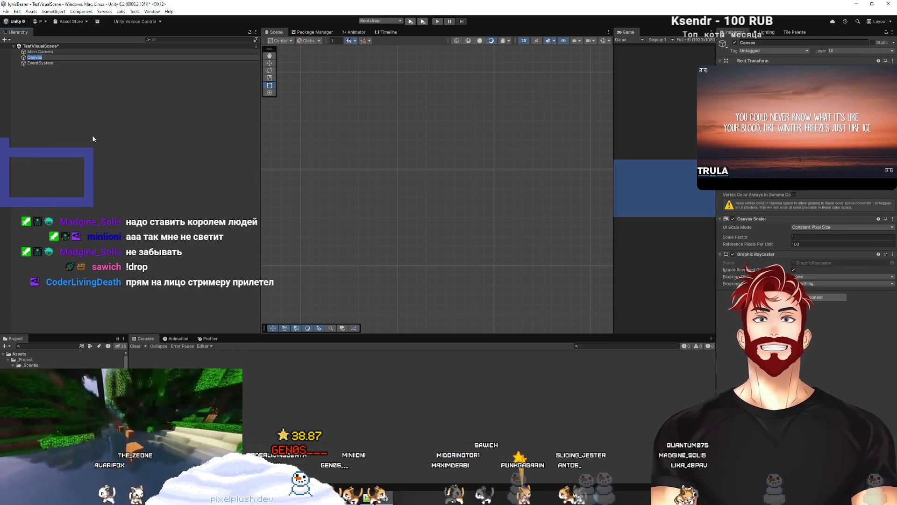
key(Return)
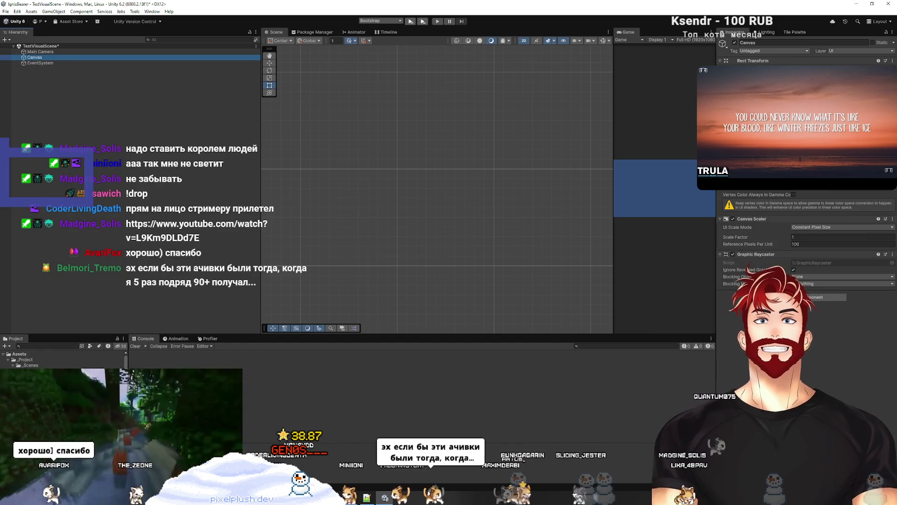
click(802, 228)
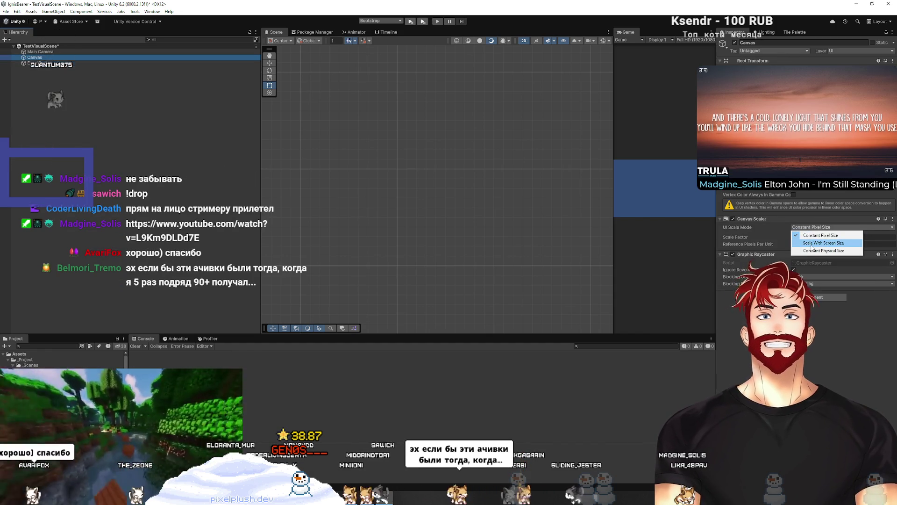
click(811, 244)
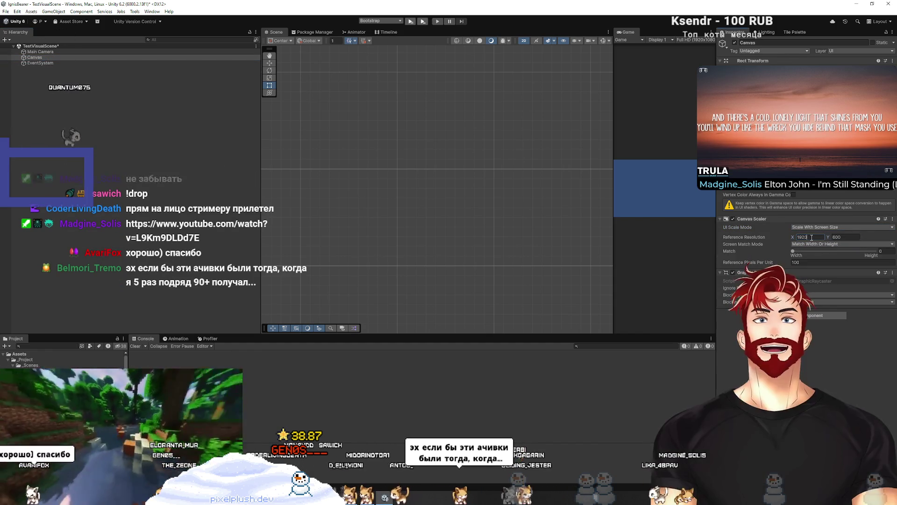
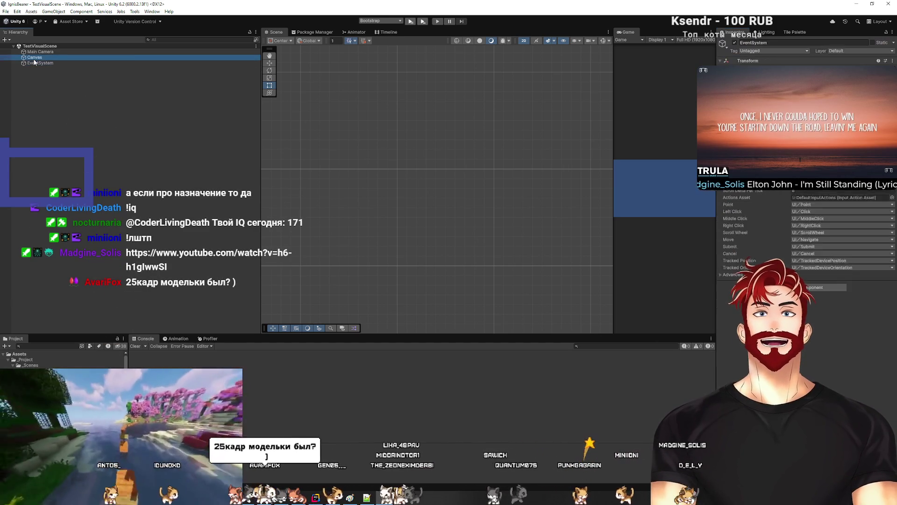
Create an empty child of Canvas named TalentTreePanel and select it to see its rect
right_click(34, 58)
mouse_move(54, 246)
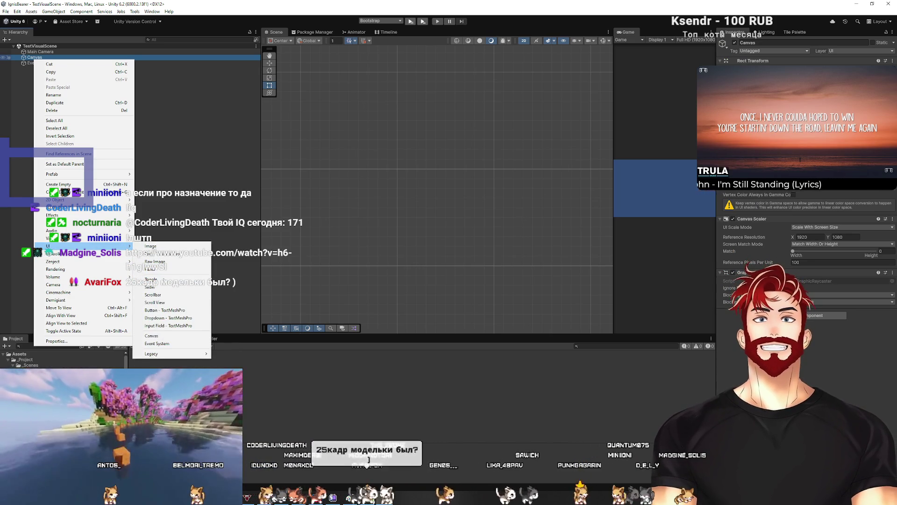
click(58, 184)
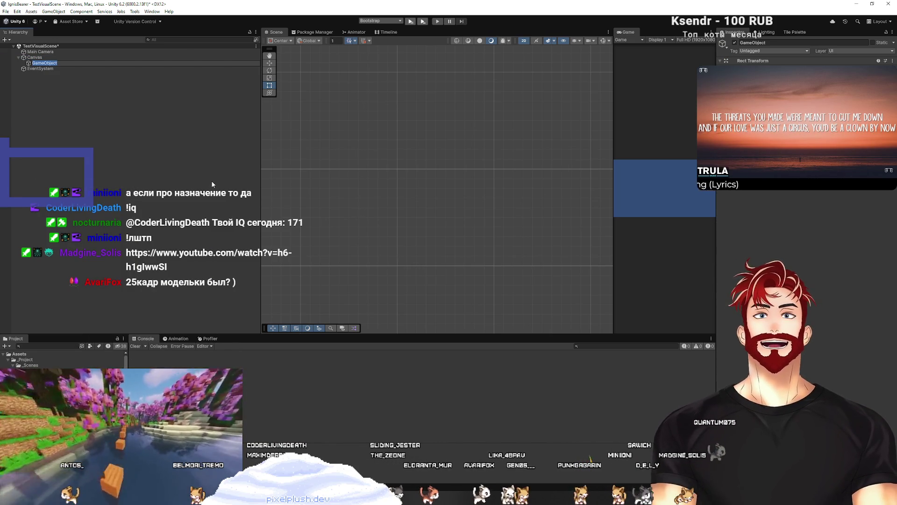
text(TalentTreePanel)
key(Return)
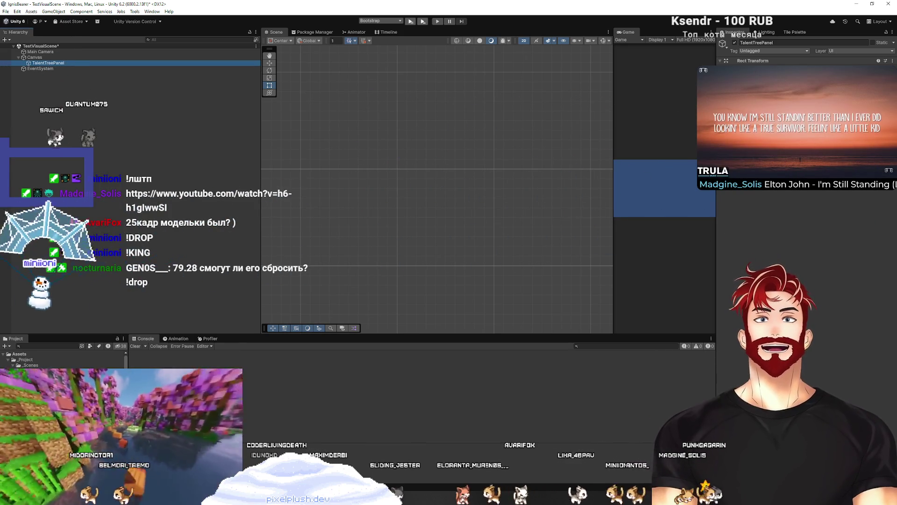
click(42, 58)
click(43, 63)
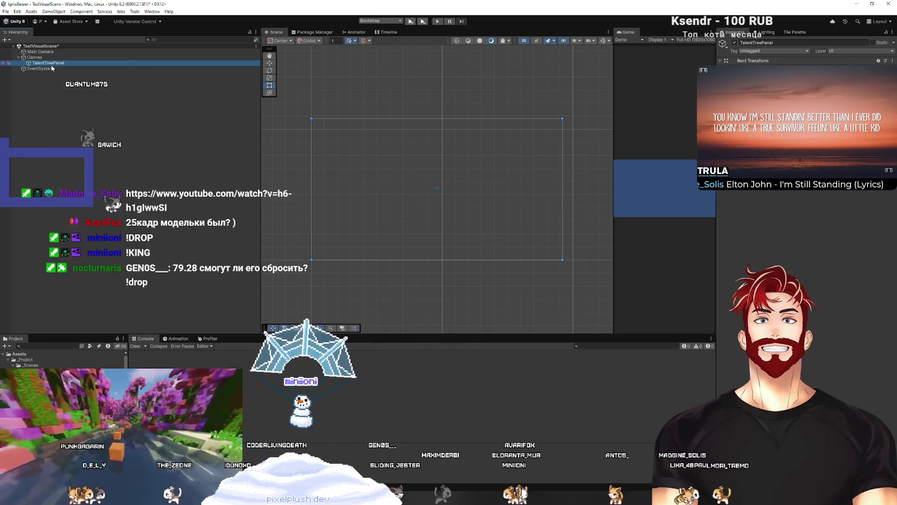
Add a UI Image under TalentTreePanel named Background
right_click(51, 65)
mouse_move(141, 253)
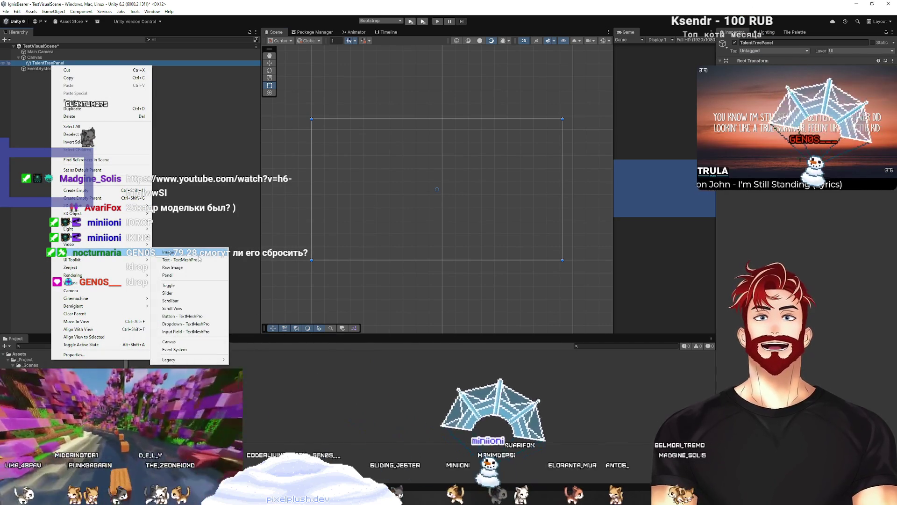
click(196, 253)
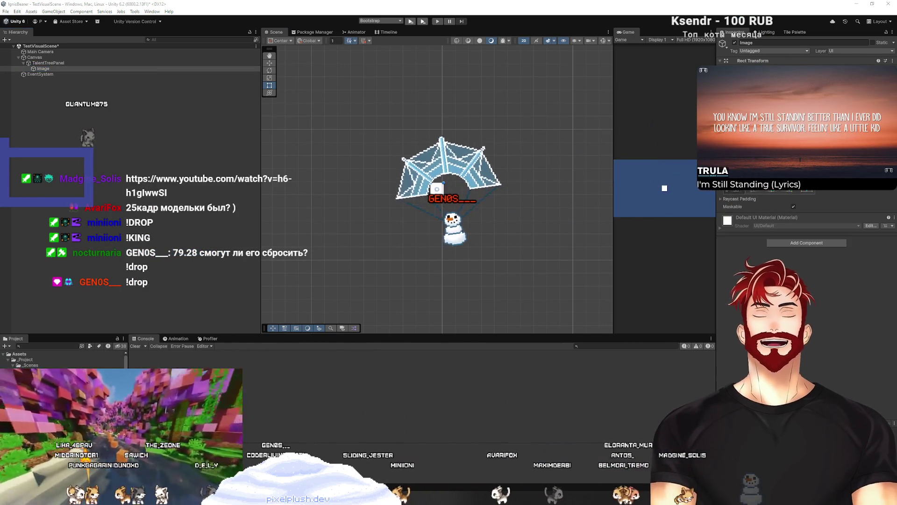
text(Background)
key(Return)
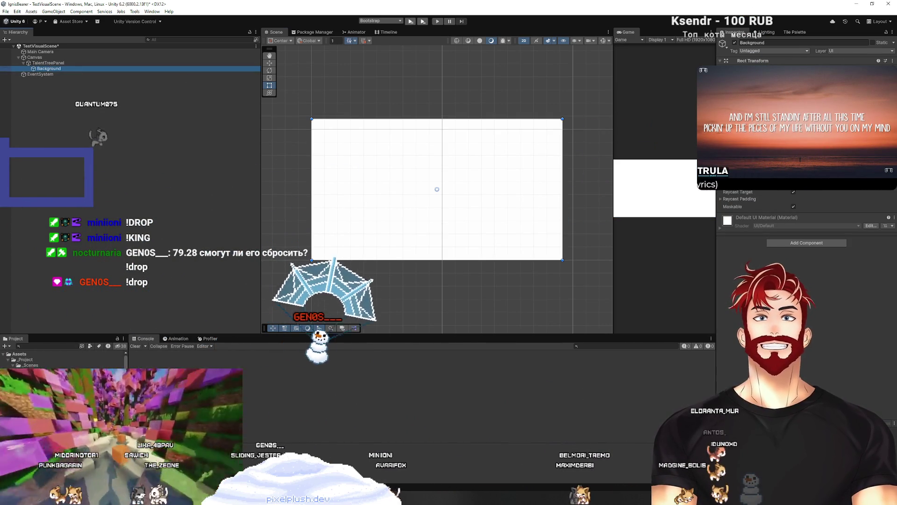
Tint the Background image a muted dusky red with the colour picker
click(822, 177)
mouse_move(841, 220)
mouse_down()
mouse_move(822, 245)
mouse_move(815, 240)
mouse_move(858, 237)
mouse_move(834, 242)
mouse_up()
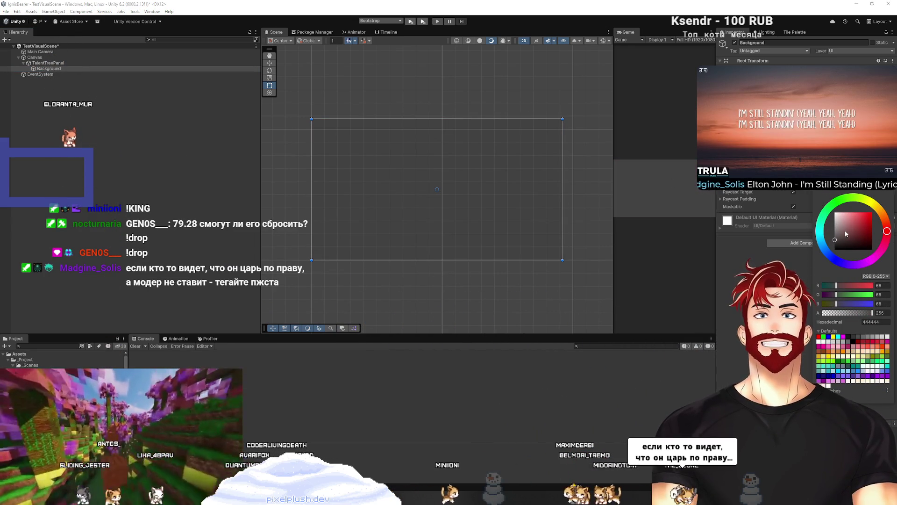
mouse_move(859, 219)
mouse_down()
mouse_move(840, 212)
mouse_move(860, 213)
mouse_move(848, 212)
mouse_move(862, 229)
mouse_move(841, 238)
mouse_up()
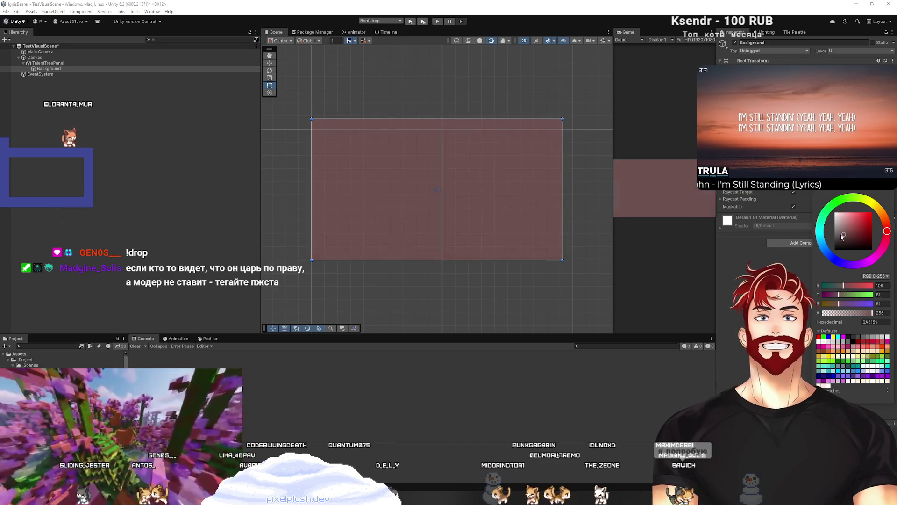
click(169, 181)
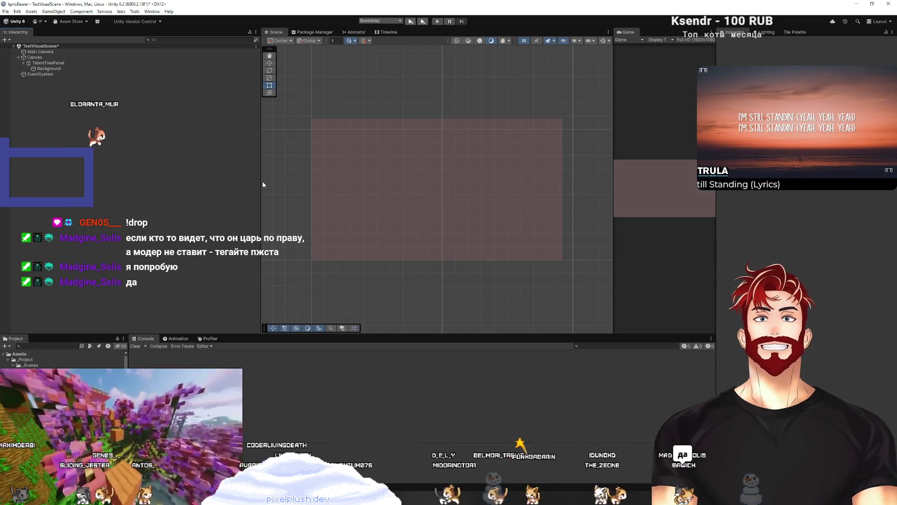
click(63, 63)
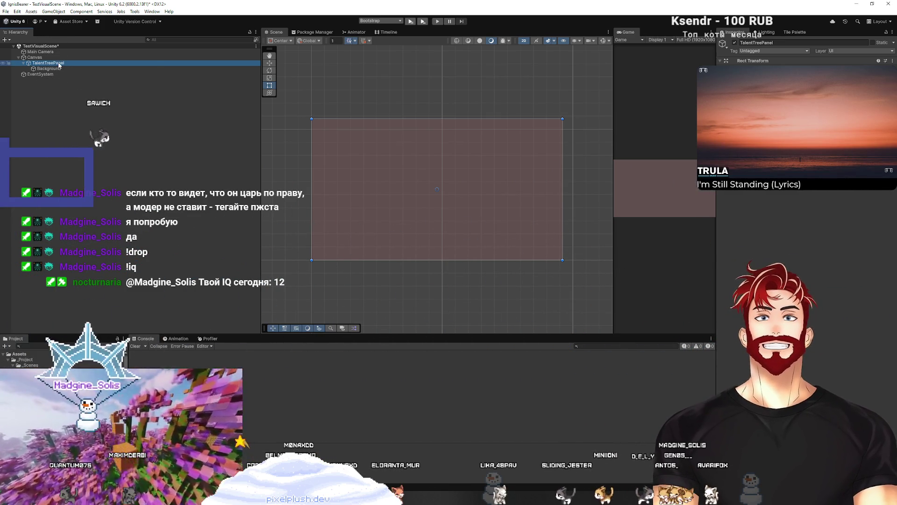
Add a UI button under TalentTreePanel and rename it Node
right_click(59, 65)
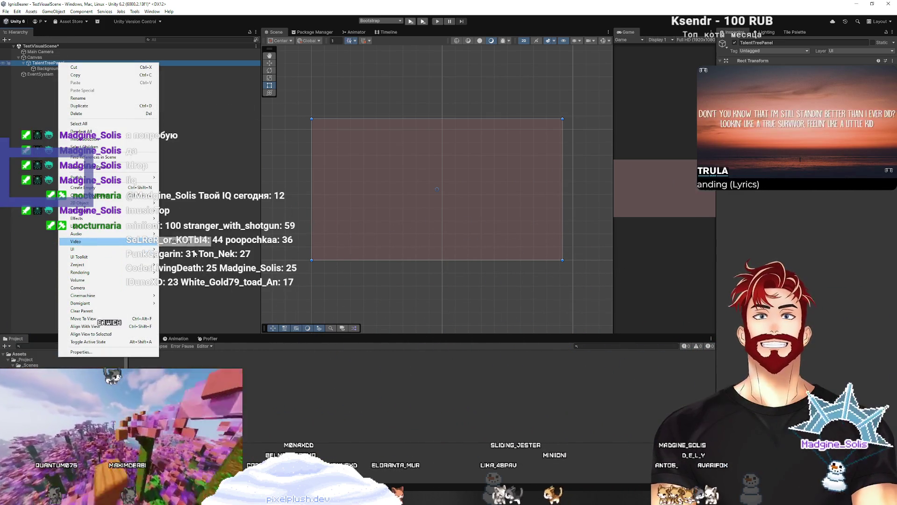
mouse_move(78, 249)
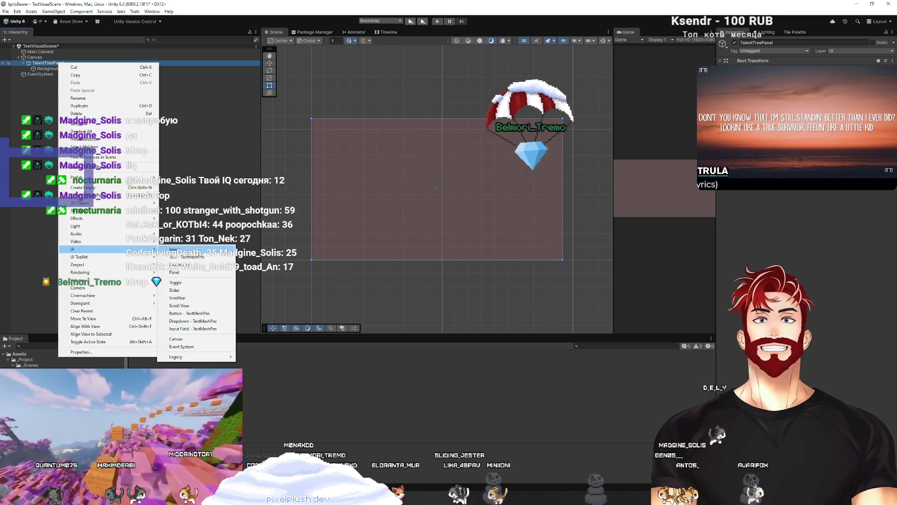
click(197, 313)
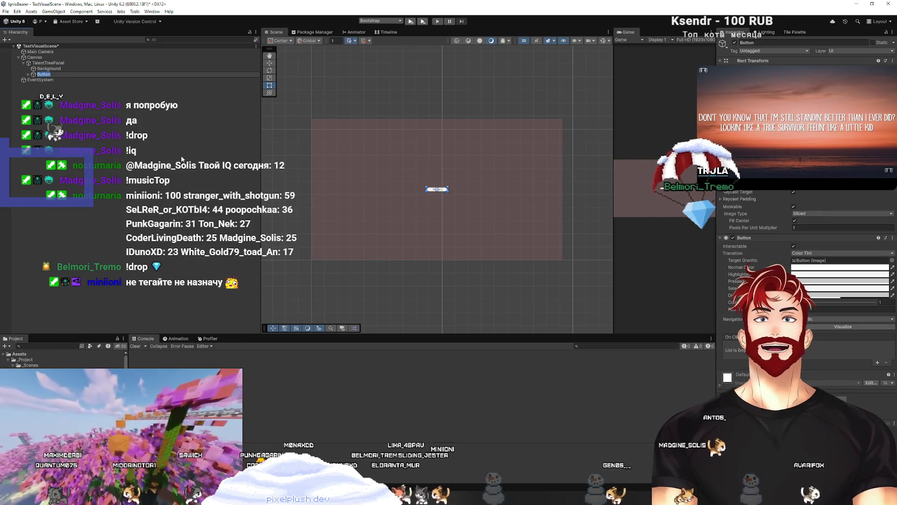
text(Node)
key(Return)
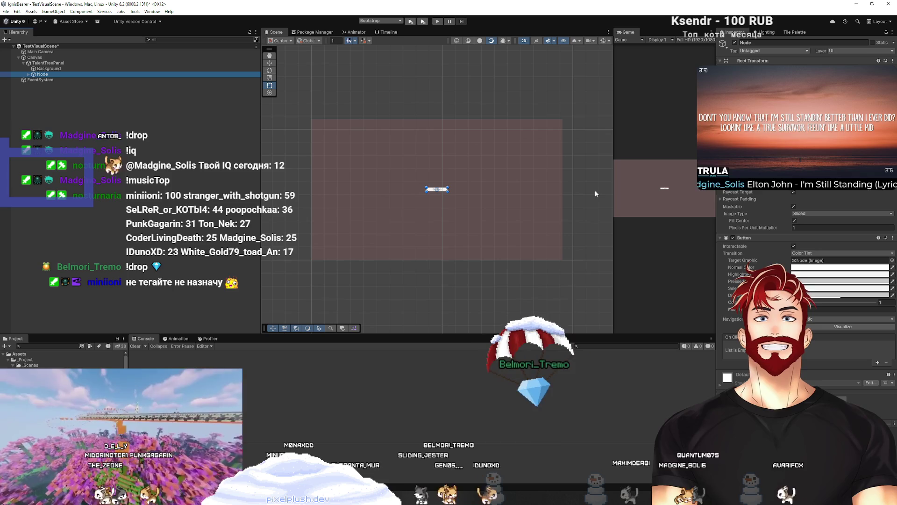
Reshape the button into a square, delete its text label, and rename it SkillNode
key(f)
scroll(503, 206, down, 1)
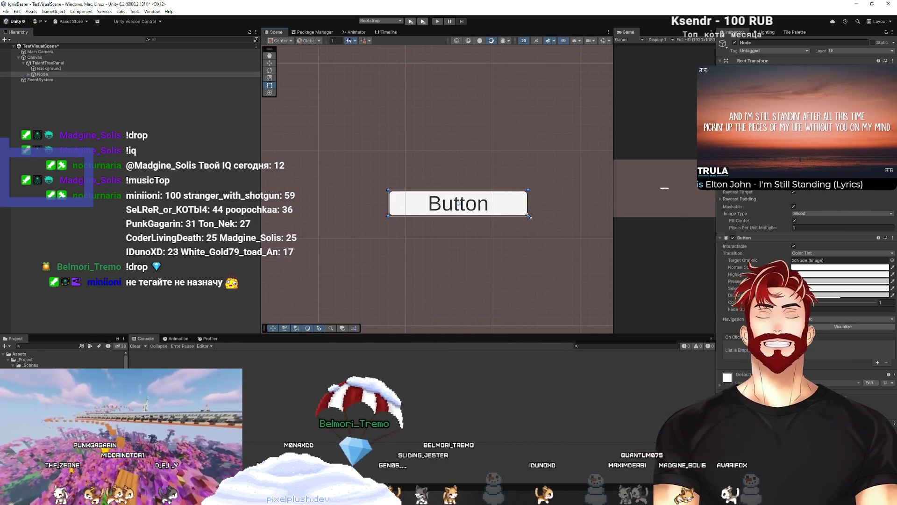
drag(529, 216, 486, 235)
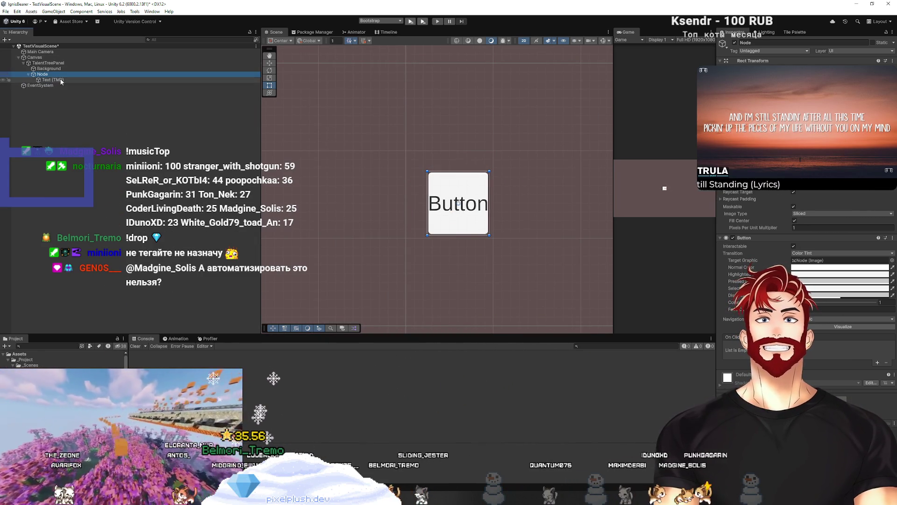
key(Delete)
click(41, 75)
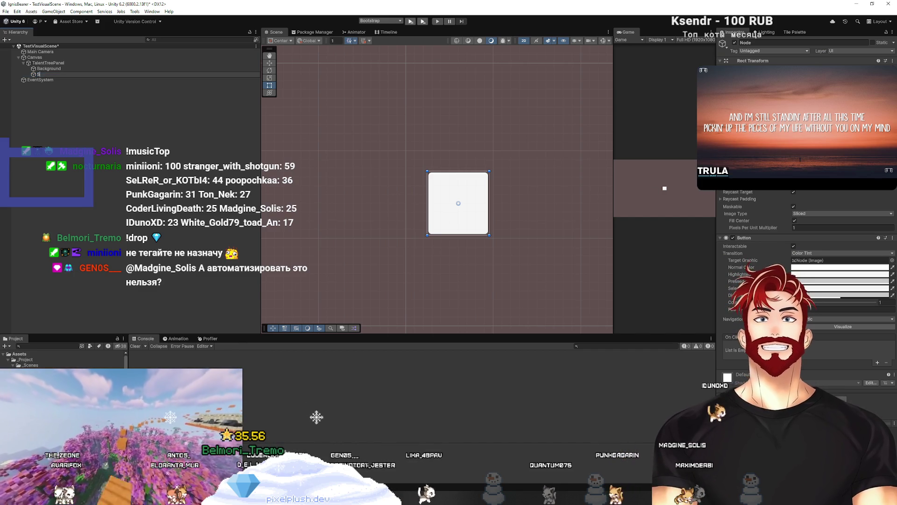
click(46, 75)
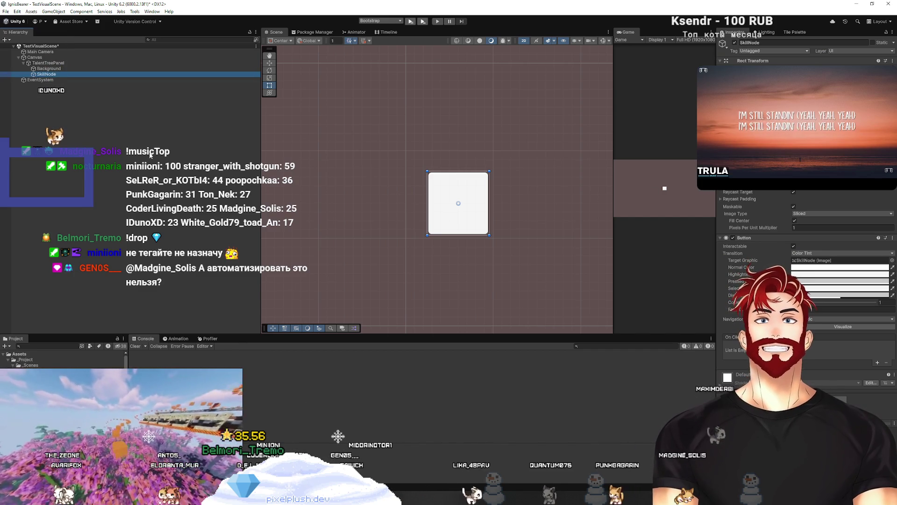
click(119, 137)
click(45, 74)
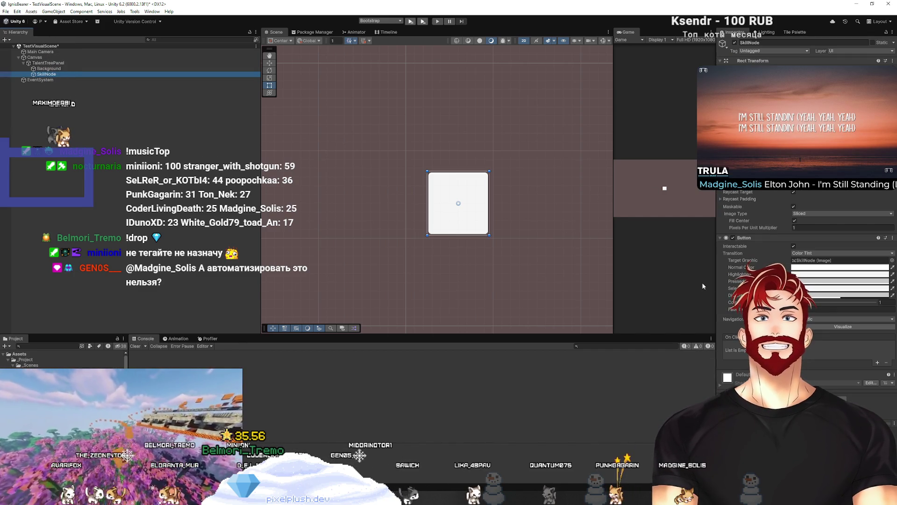
drag(714, 281, 657, 279)
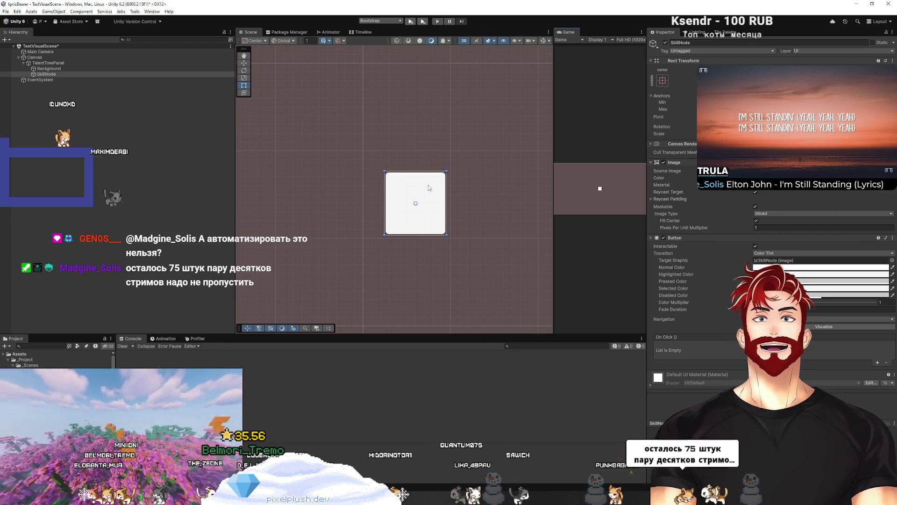
Disable SkillNode's Image component so only its empty outline remains
click(664, 162)
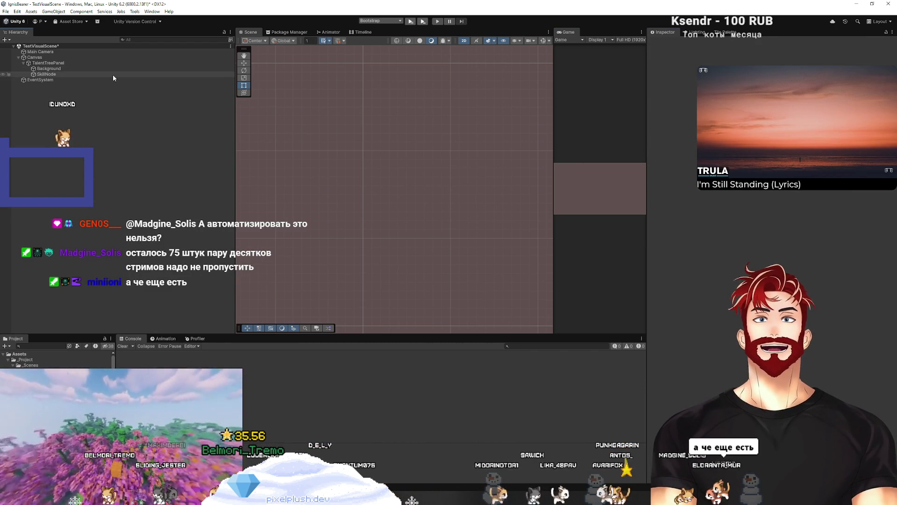
click(113, 75)
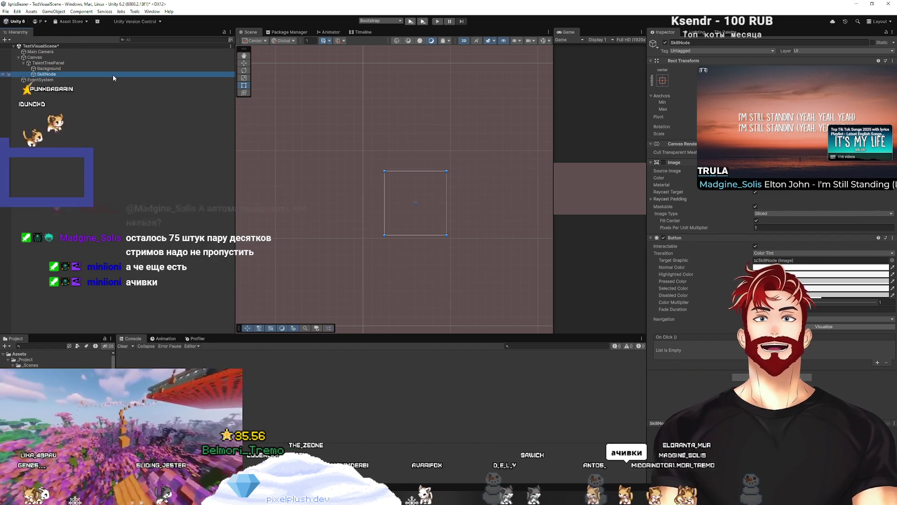
click(101, 129)
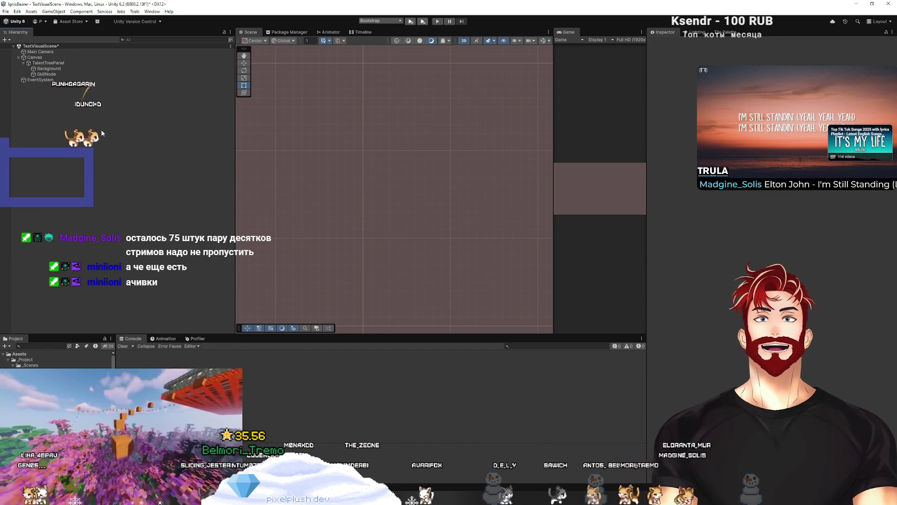
click(55, 74)
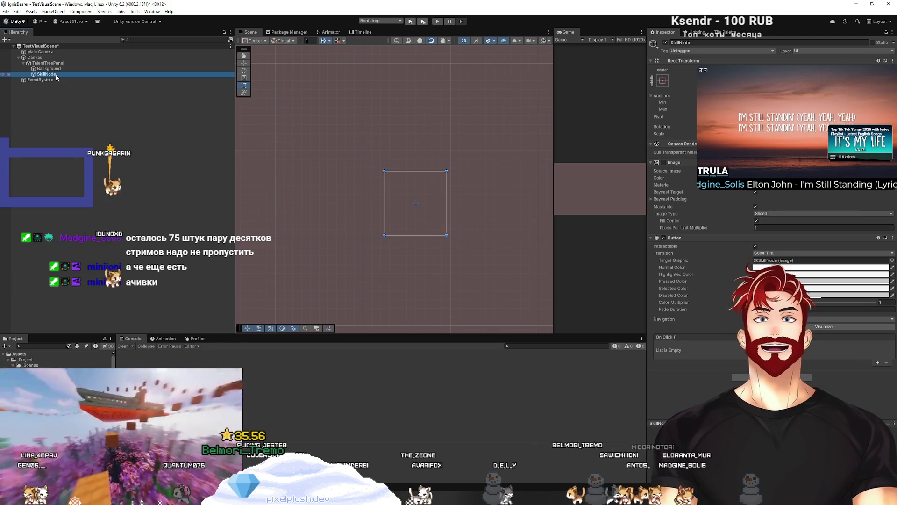
key(alt+Tab)
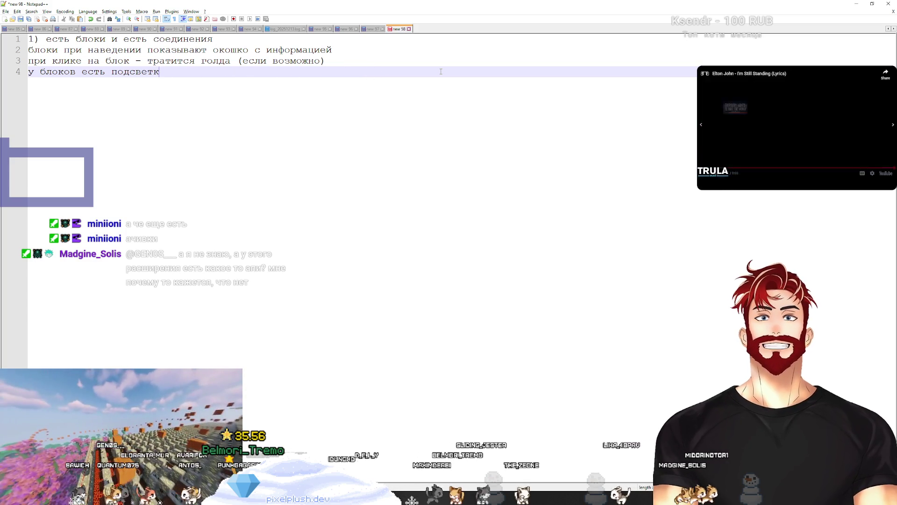
Add the note 'с 3мя состояниями: можем купить, не можем купить и купл', then return to Unity
text(f с 3)
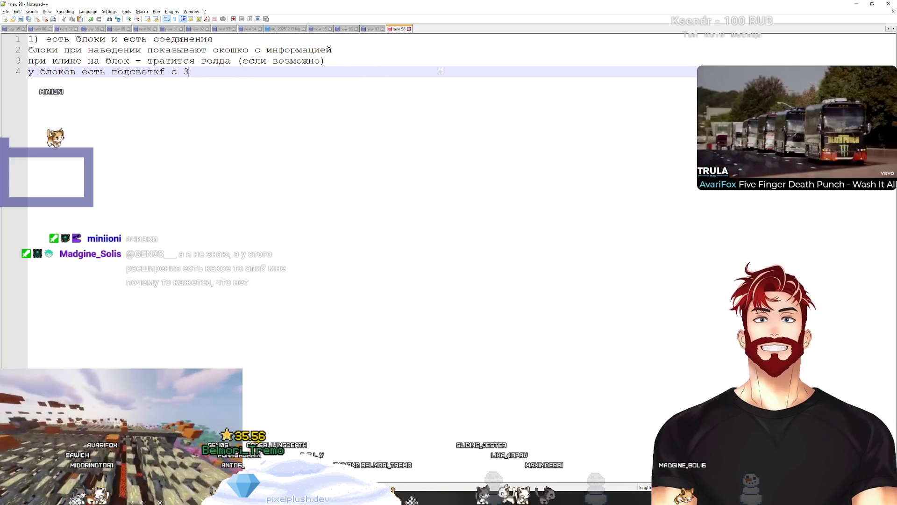
text(мя состояниями: мо)
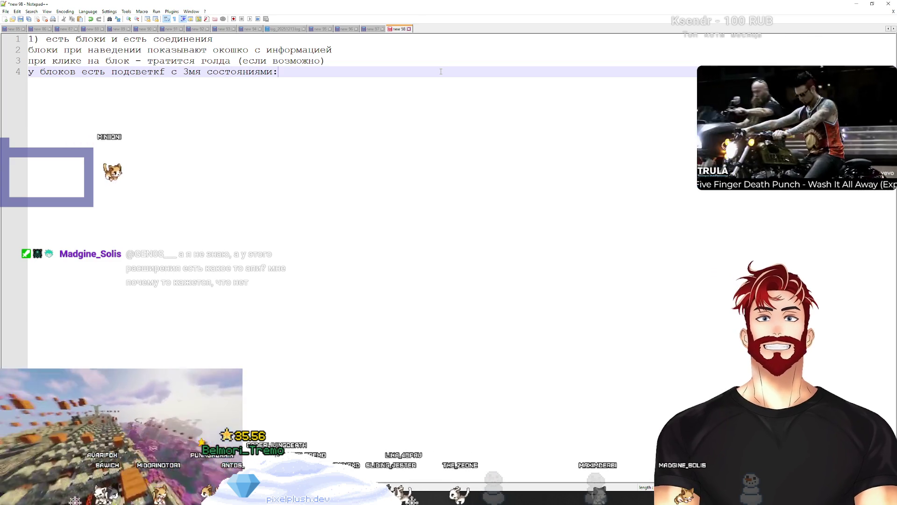
text(жем купит)
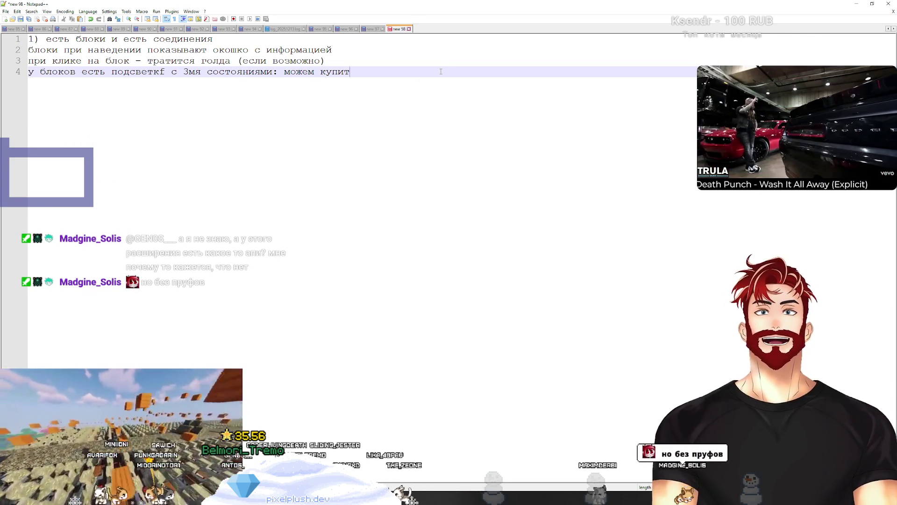
text(ь, не можем к)
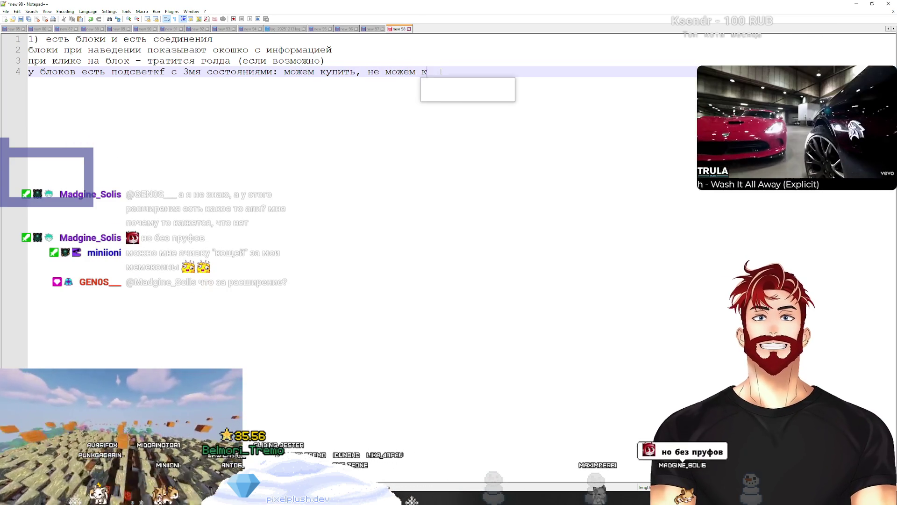
text(упить и куплено)
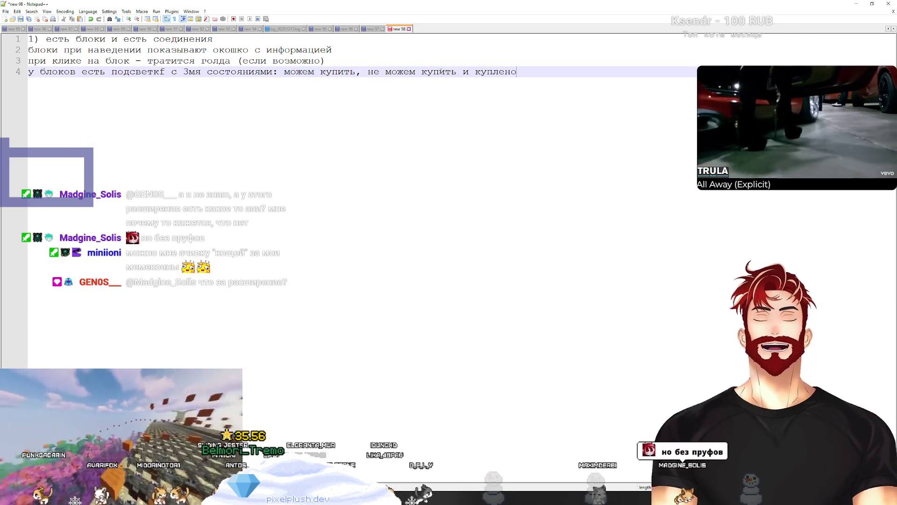
key(alt+Tab)
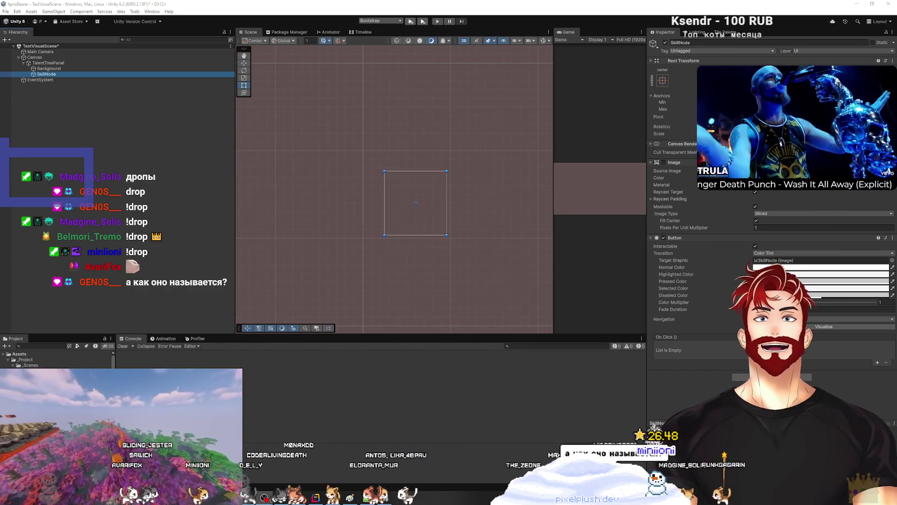
key(alt+Tab)
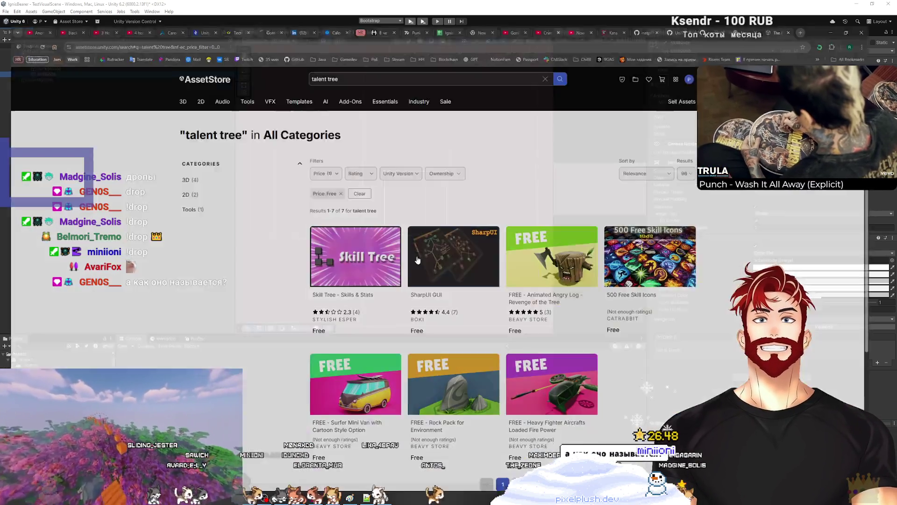
Search 'pixelplush studio' in a new tab and open the pixelplush.dev website
click(824, 7)
text(зшчуд)
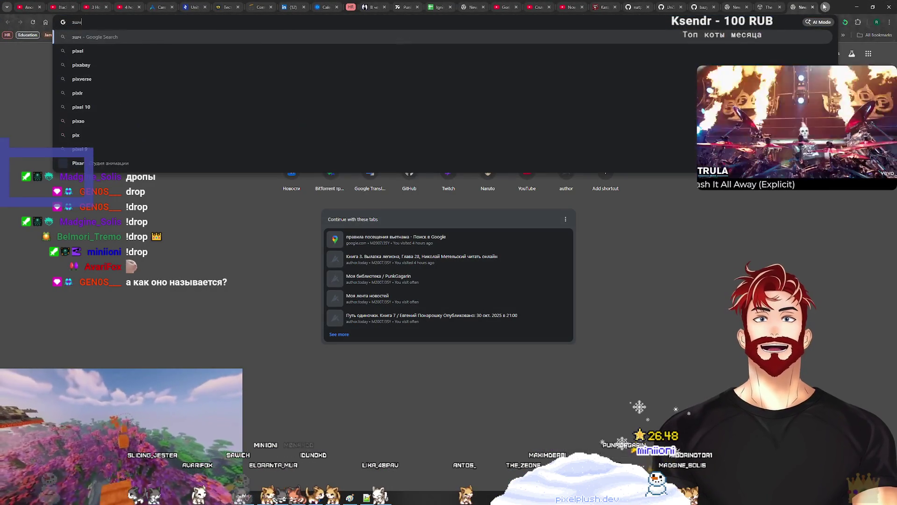
key(BackSpace)
key(BackSpace)
key(BackSpace)
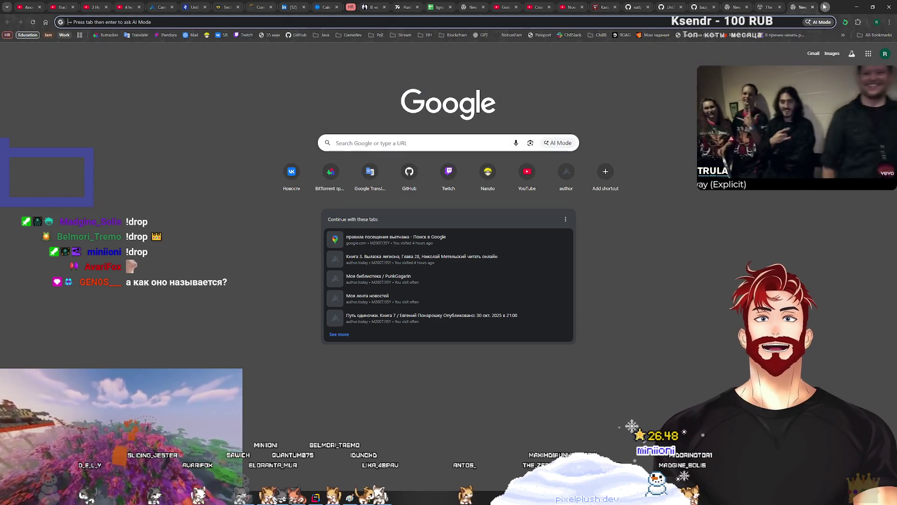
text(pixelplush)
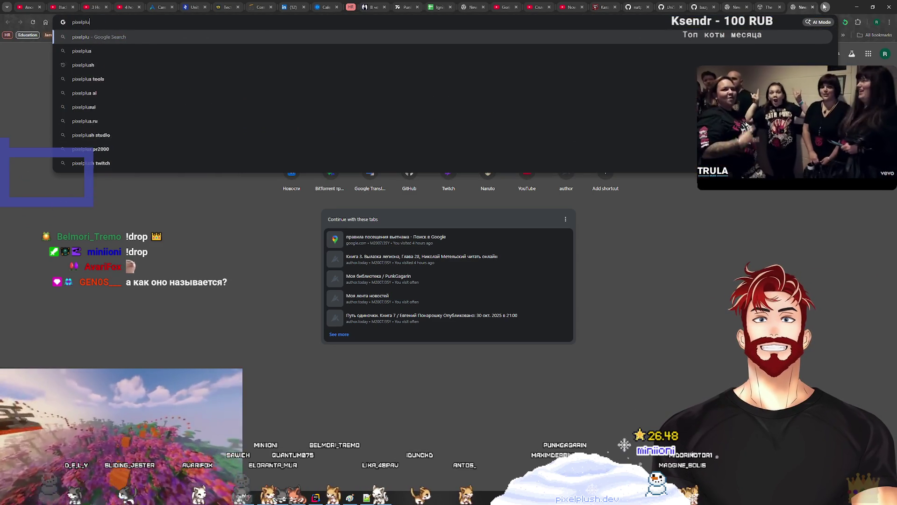
key(Down)
key(Return)
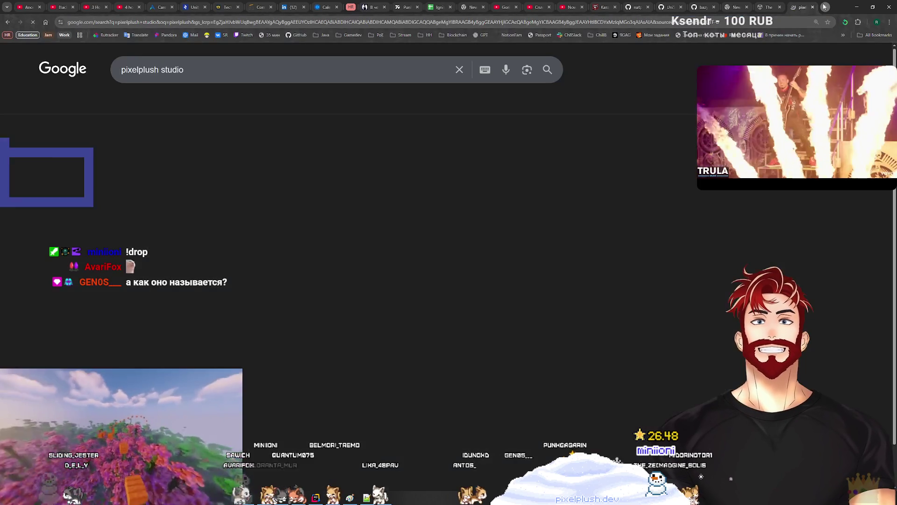
click(276, 163)
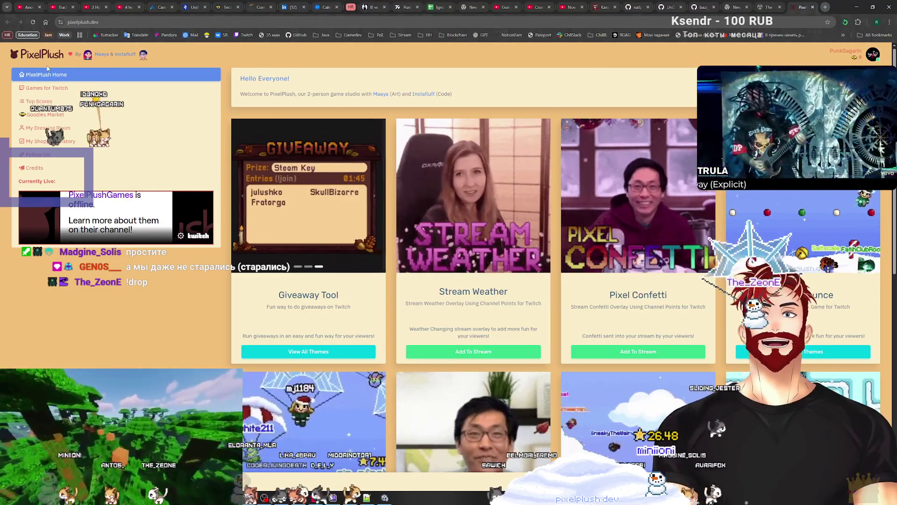
scroll(154, 187, down, 9)
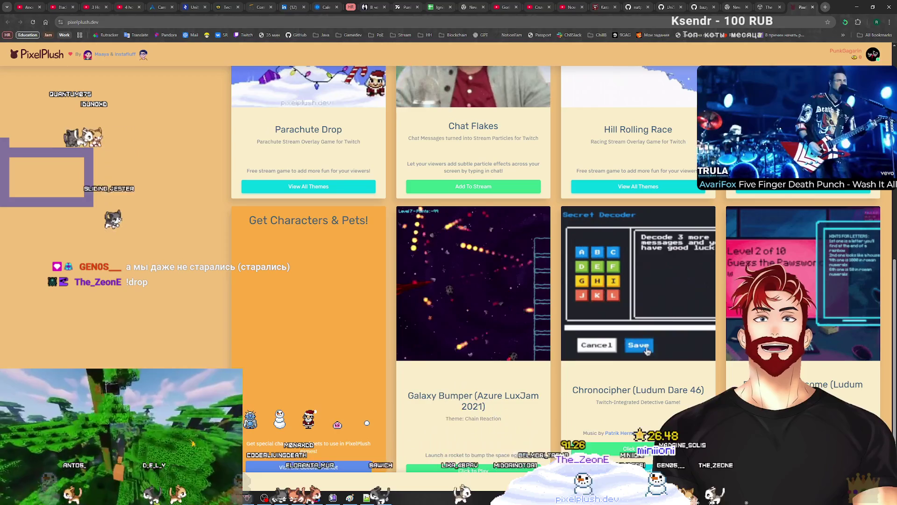
scroll(599, 296, up, 10)
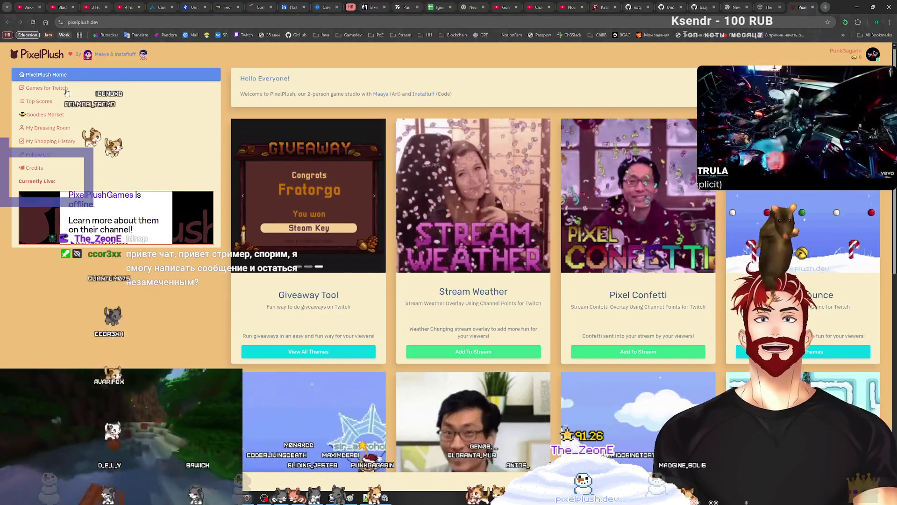
scroll(296, 265, down, 3)
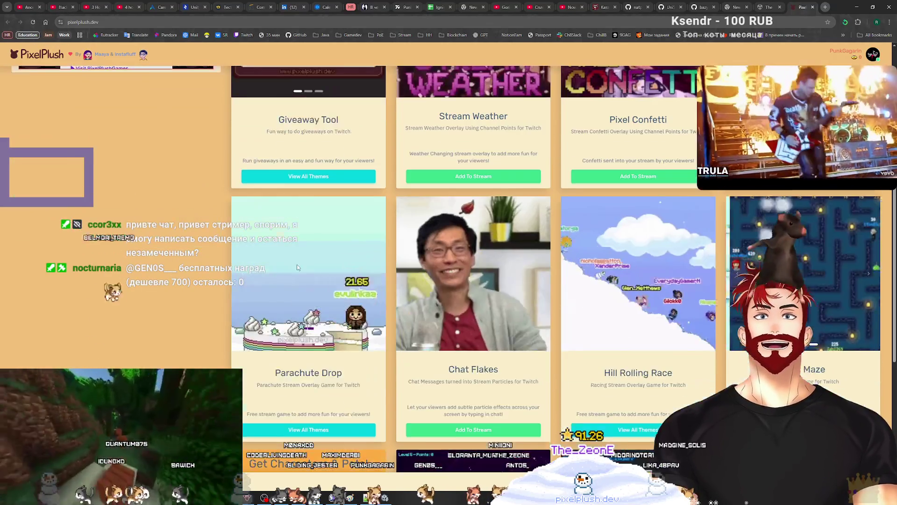
scroll(362, 272, down, 4)
click(252, 288)
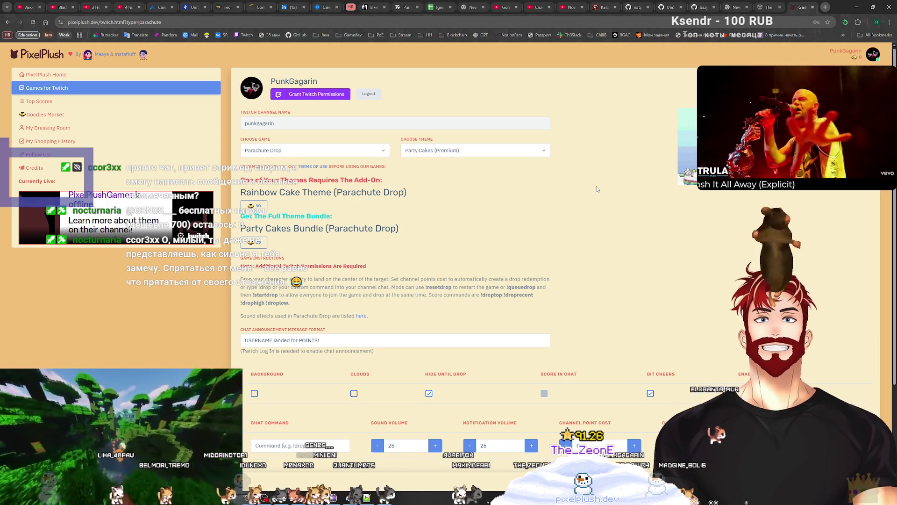
Open Parachute Drop's View All Themes and review its settings and chat announcement message
scroll(596, 189, down, 3)
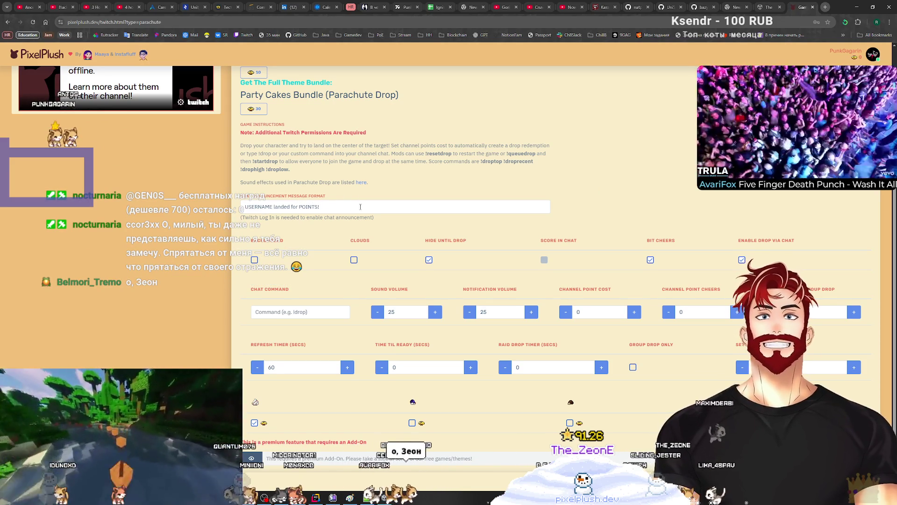
click(321, 224)
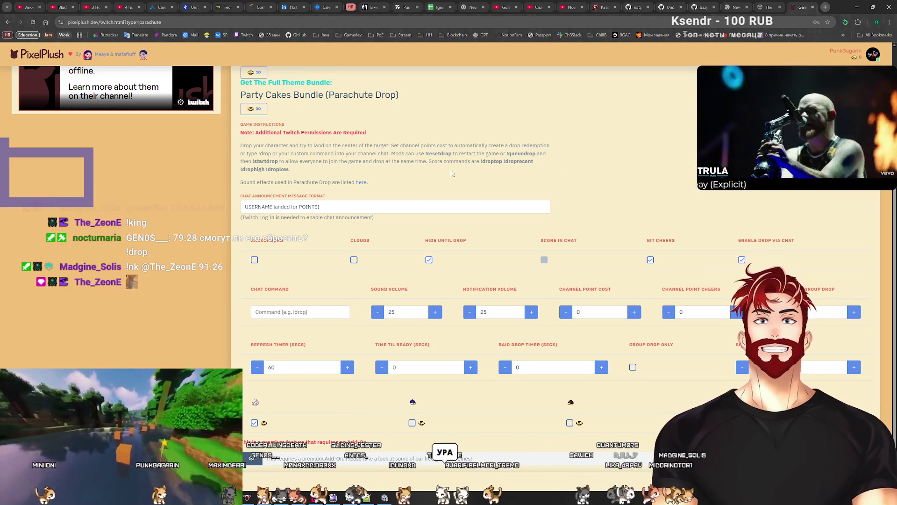
drag(347, 210, 203, 206)
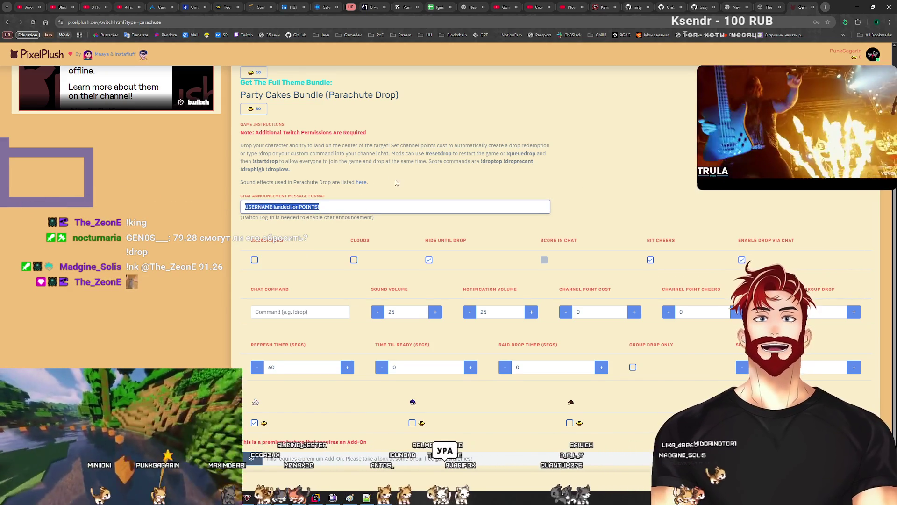
click(397, 185)
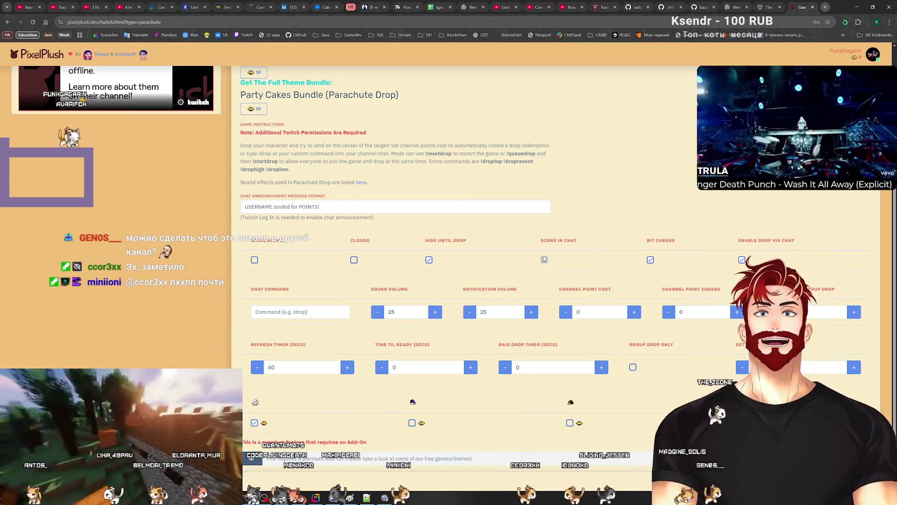
scroll(236, 102, up, 3)
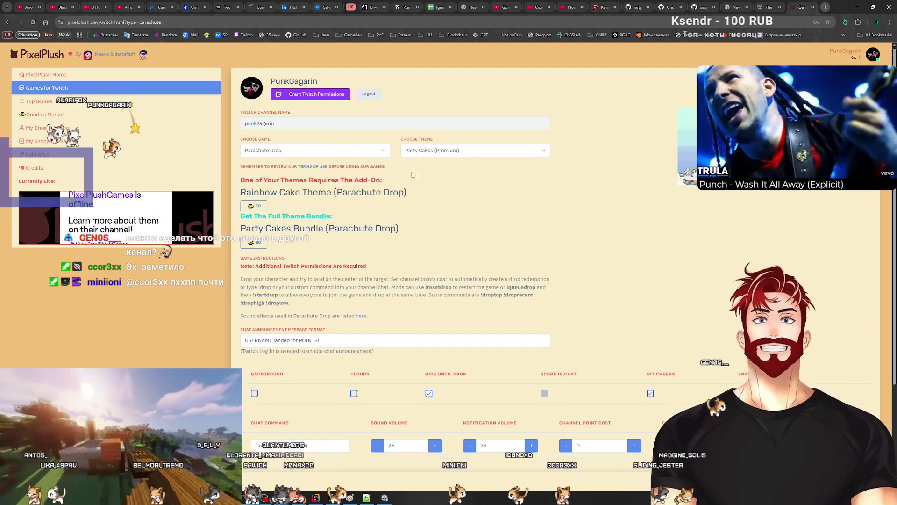
Set the Parachute Drop theme to Christmas and close the PixelPlush tab
click(472, 150)
click(440, 247)
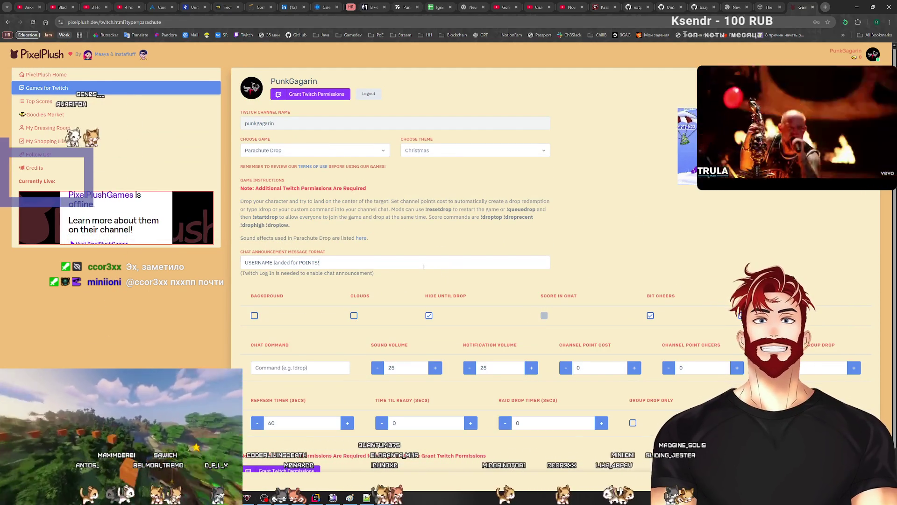
click(424, 265)
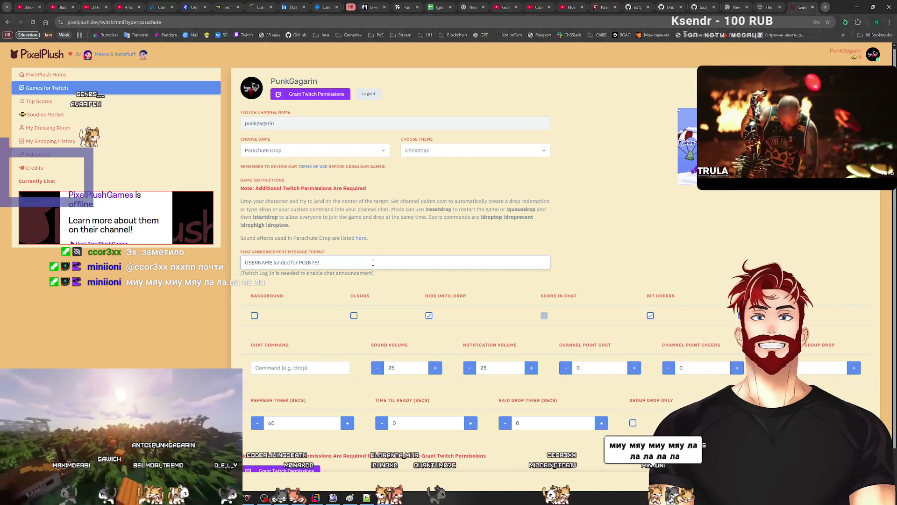
click(545, 317)
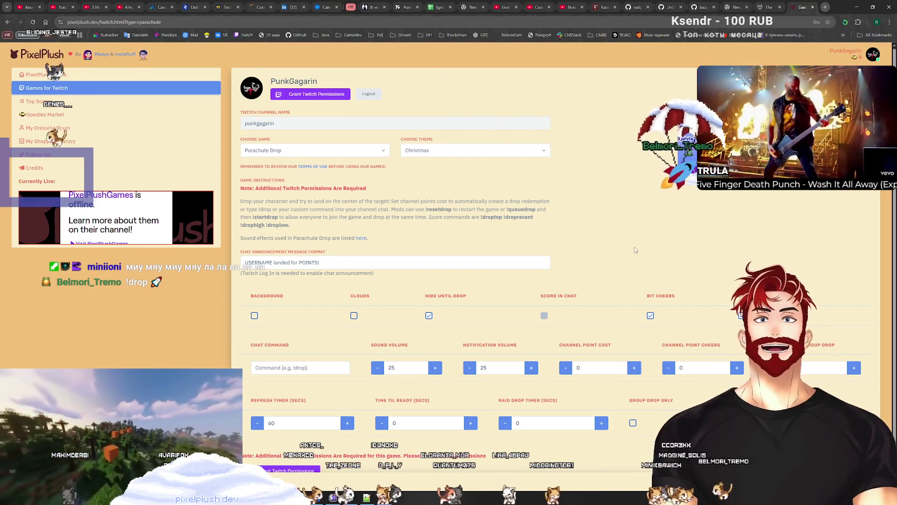
scroll(637, 260, down, 1)
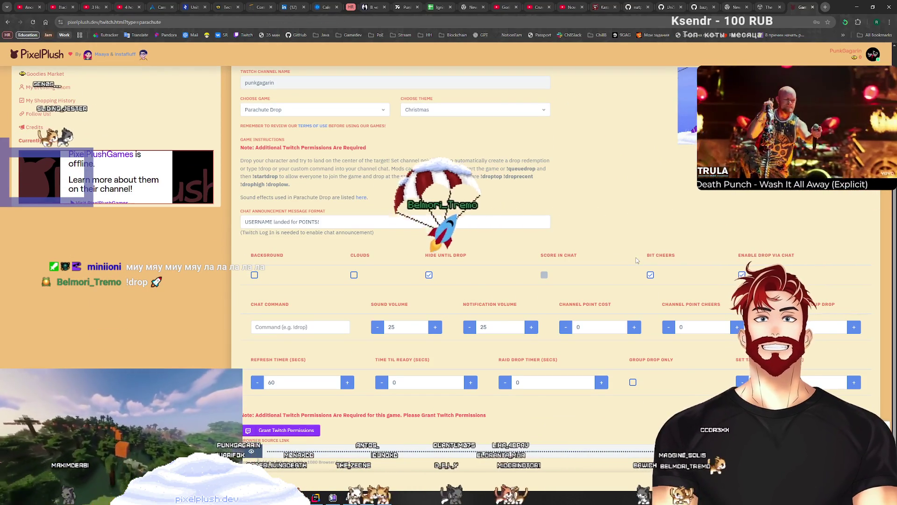
click(813, 7)
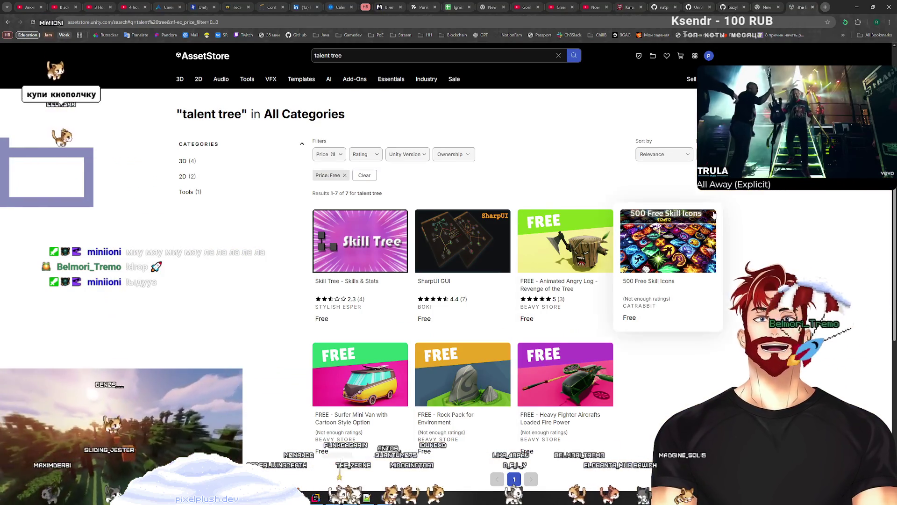
Look over the talent tree Scene view in Unity, then switch to Streamer.bot's Actions list
key(ctrl+t)
key(ctrl+w)
key(alt+Tab)
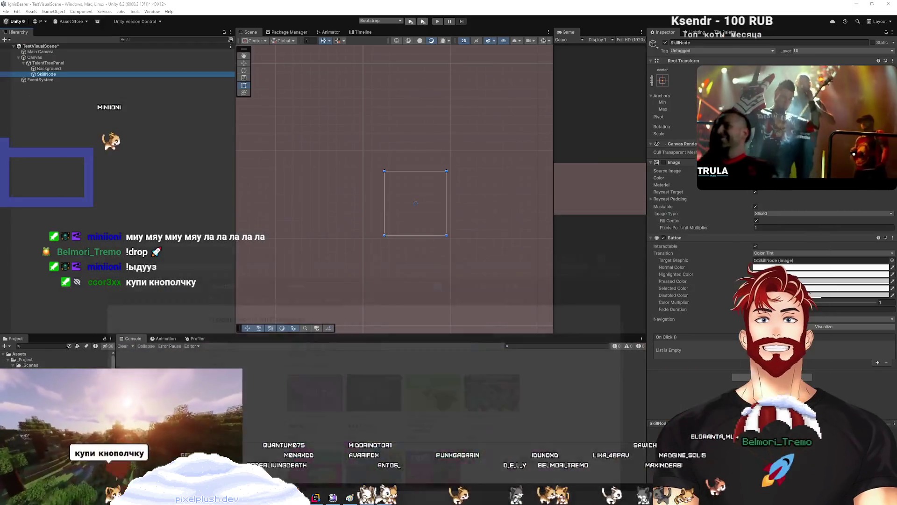
click(427, 389)
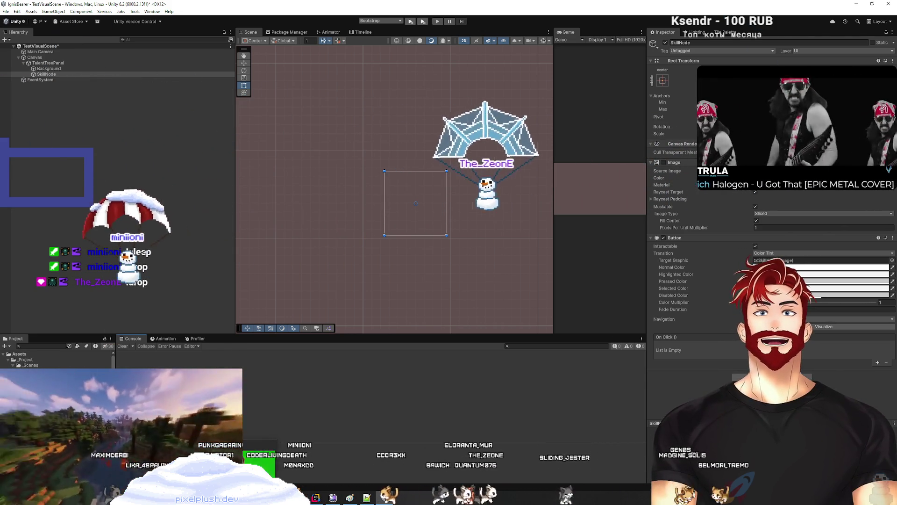
key(alt+Tab)
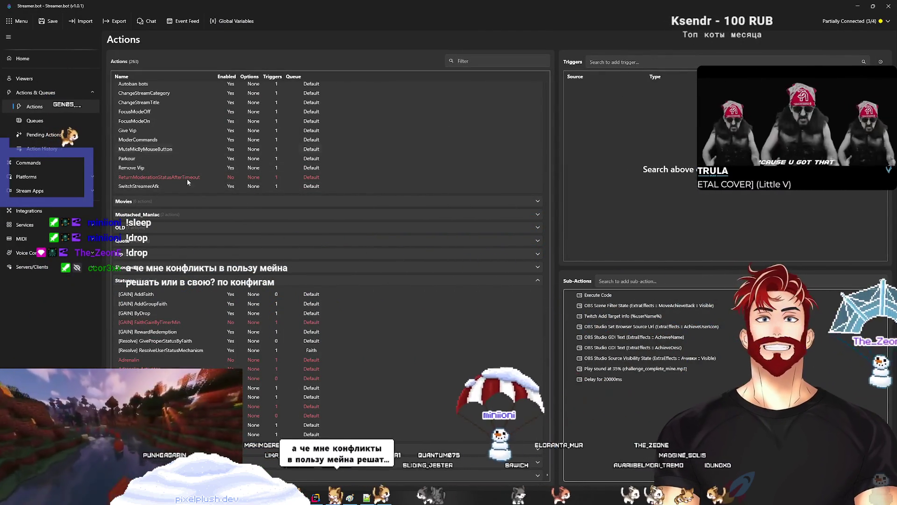
Step through the Achievements actions from RoulleteWinnerAchieve to SpamMachineAchieve and SutulophobAchieve
scroll(162, 209, up, 2)
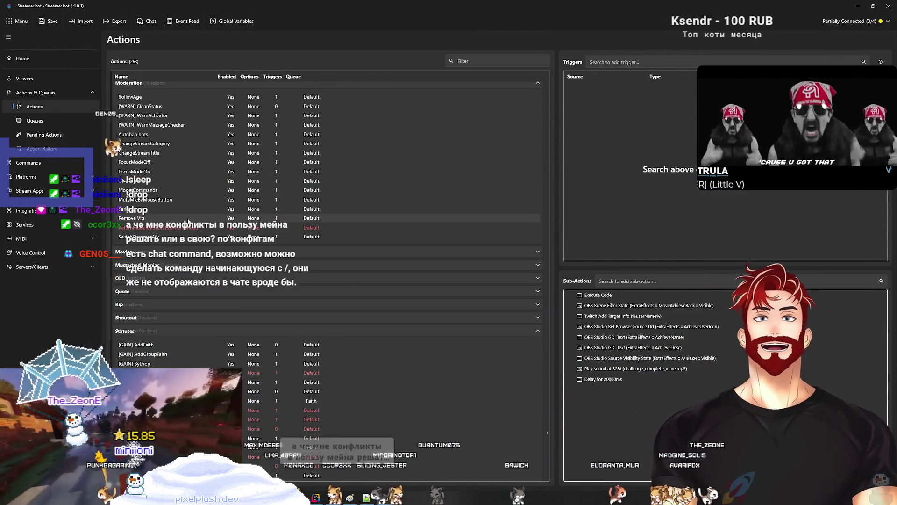
scroll(160, 204, up, 10)
scroll(181, 235, up, 5)
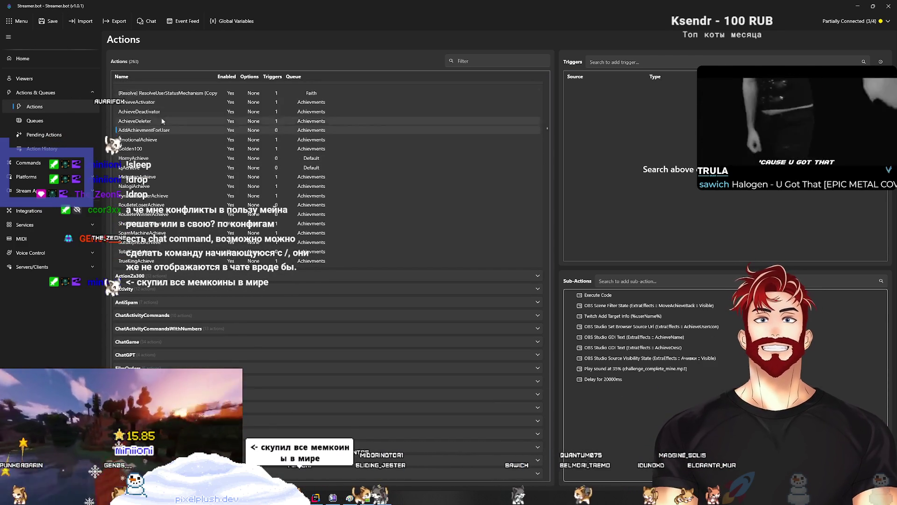
key(Down)
key(Down)
key(Down)
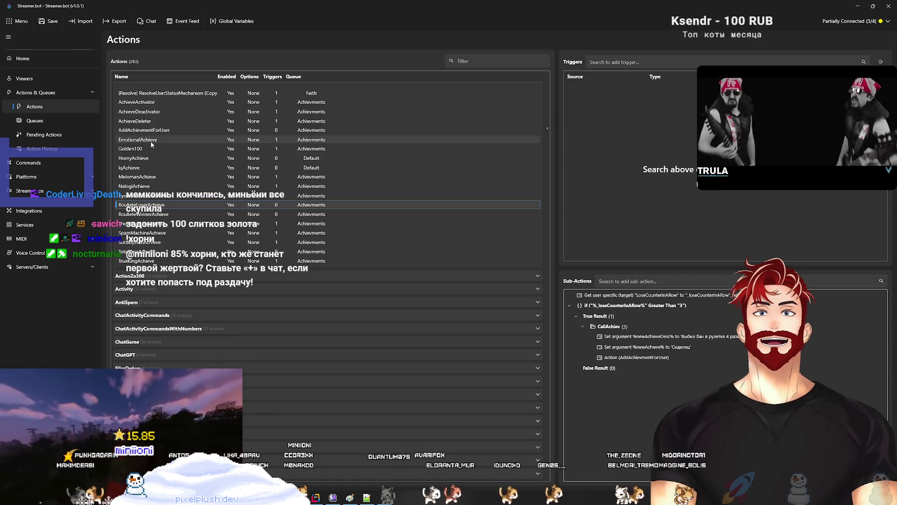
key(Down)
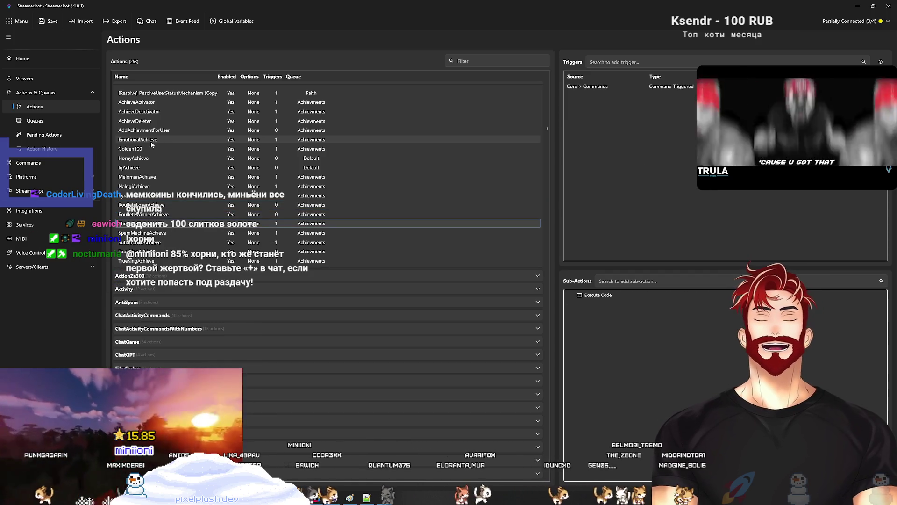
key(Up)
key(Up)
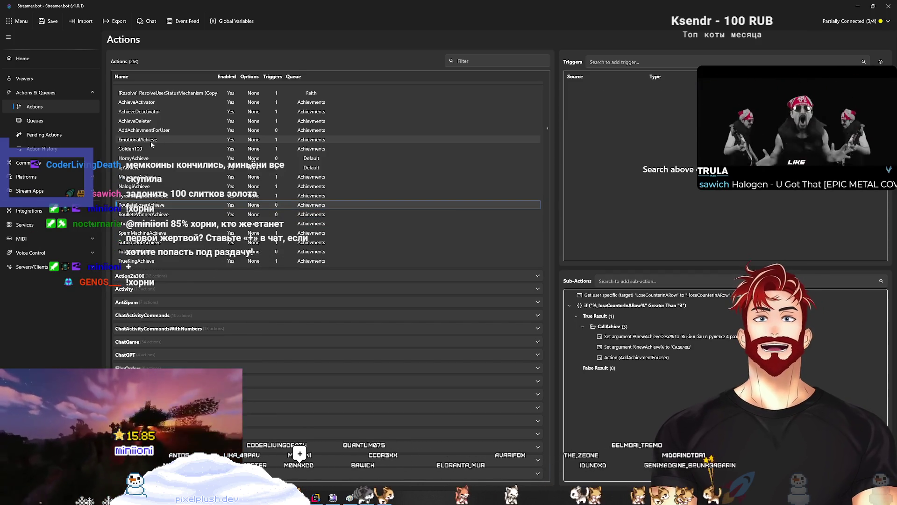
key(Down)
key(Down)
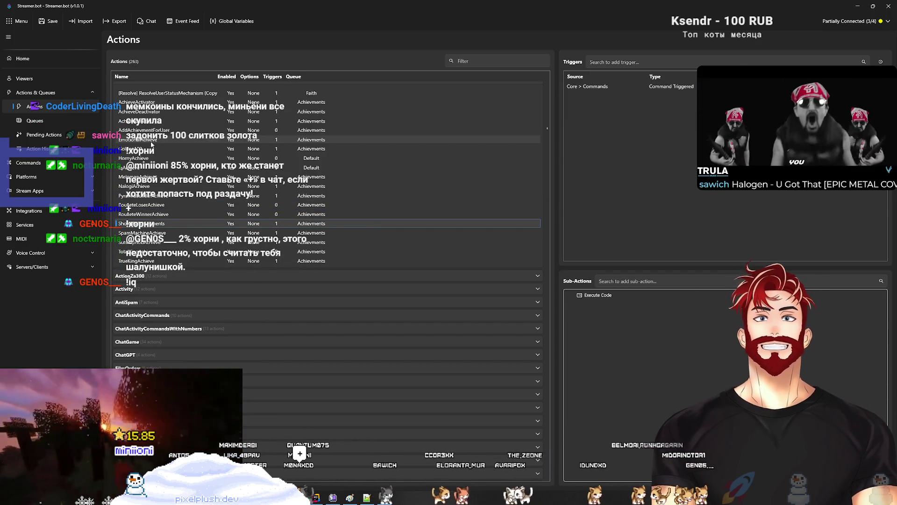
key(Down)
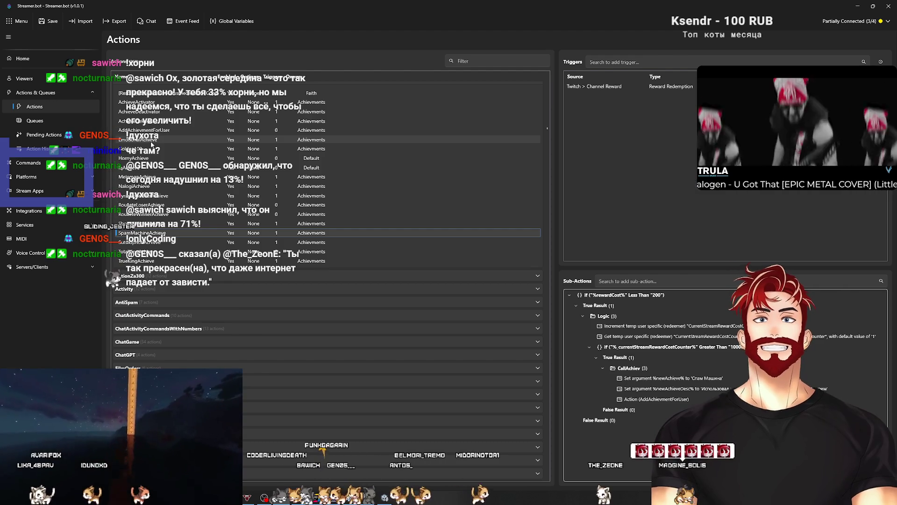
key(Down)
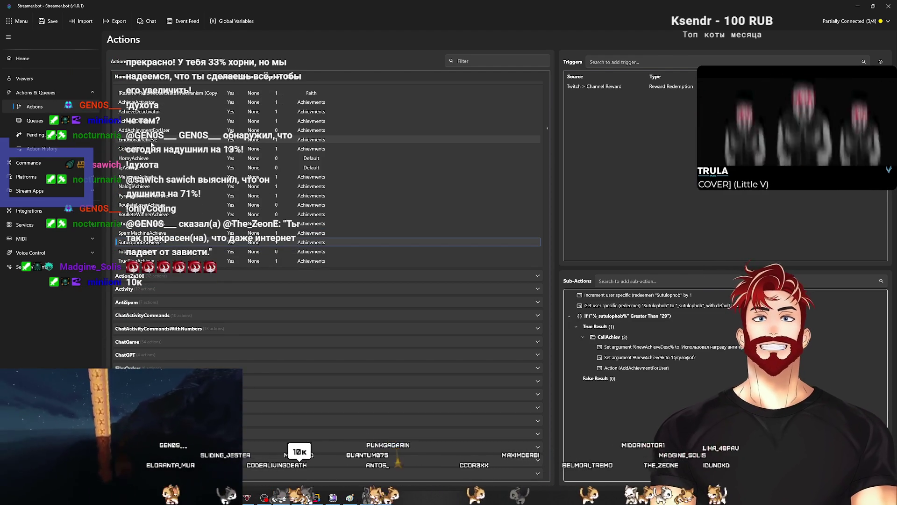
Review the TotalKingAchieve and TrueKingAchieve achievement actions and their sub-actions
key(Down)
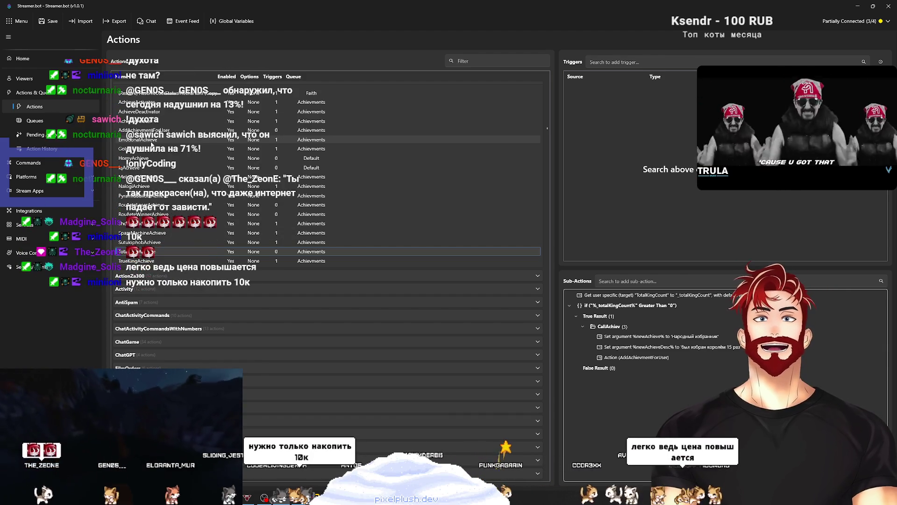
key(Down)
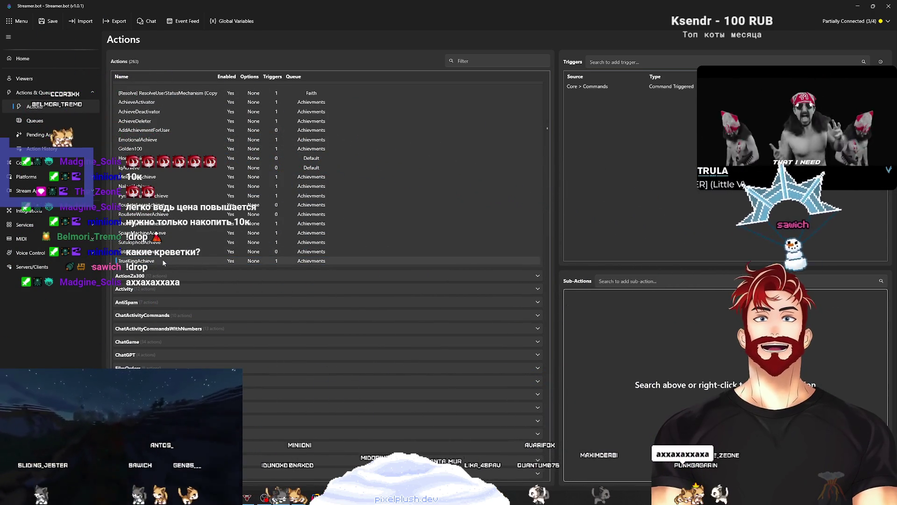
click(159, 254)
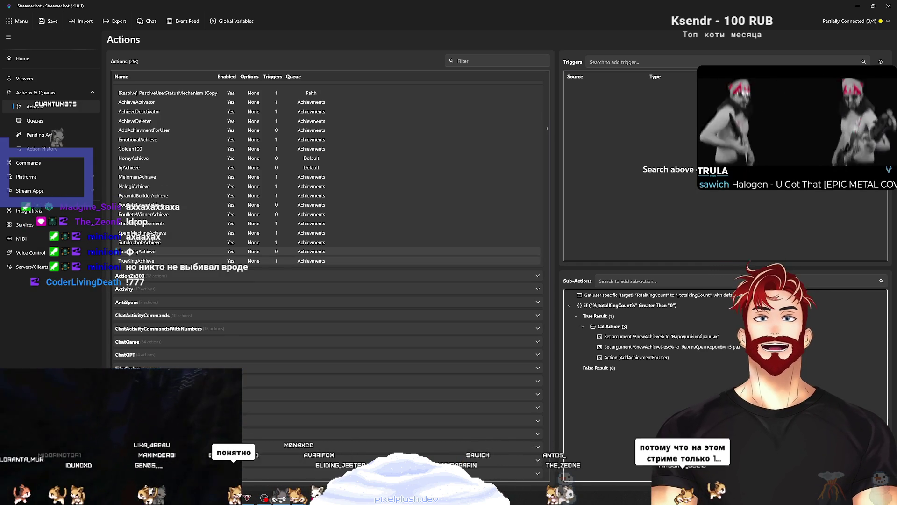
click(165, 262)
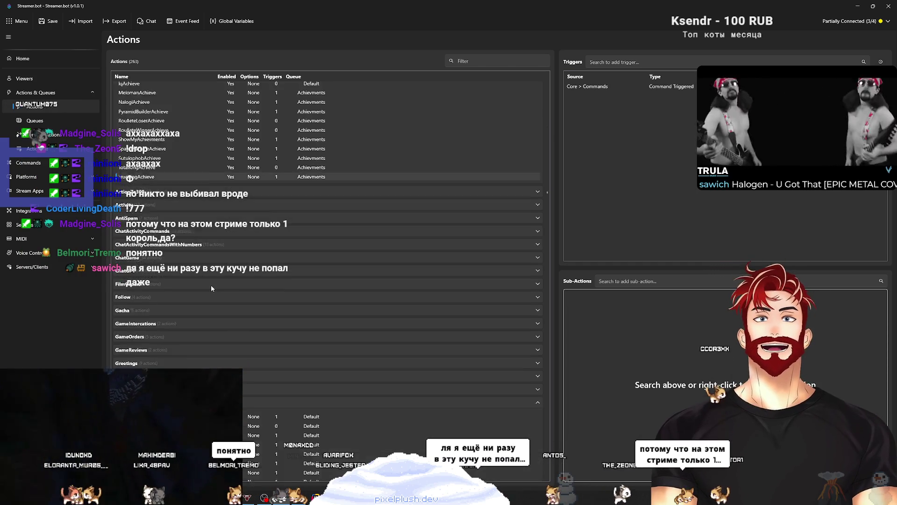
Expand the KingOfTheMountain group and open SetNewKing's Execute C# Code sub-action
scroll(211, 285, down, 5)
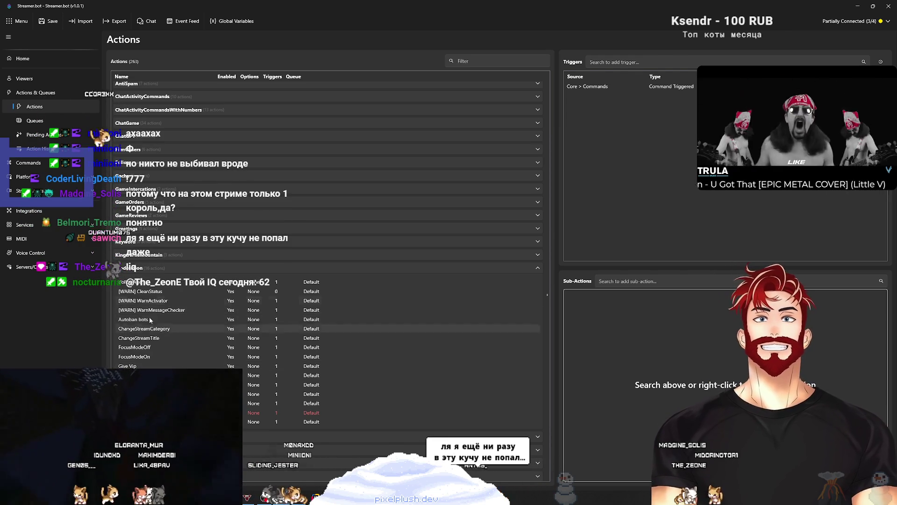
click(145, 255)
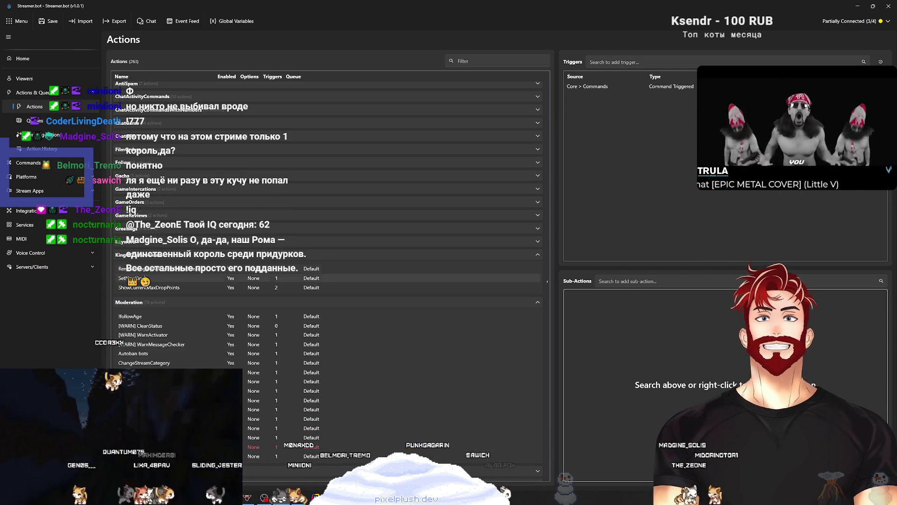
click(152, 276)
double_click(598, 295)
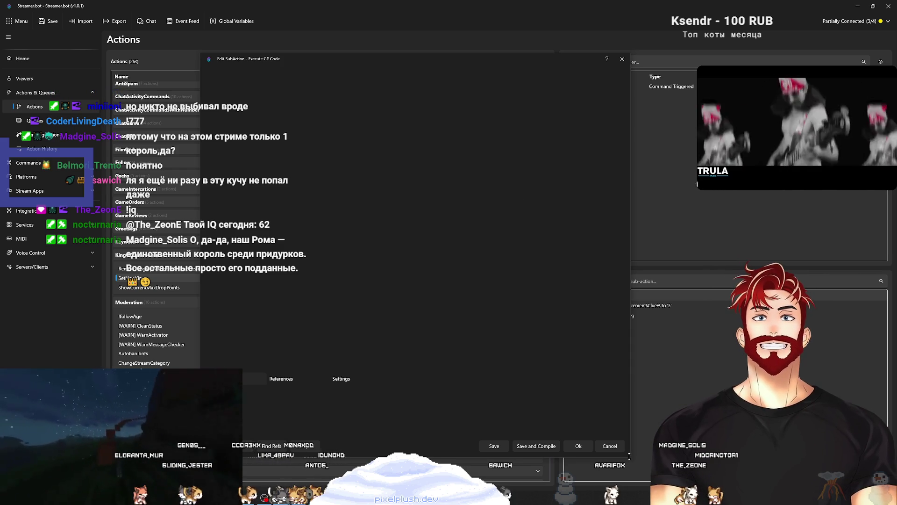
drag(629, 457, 797, 480)
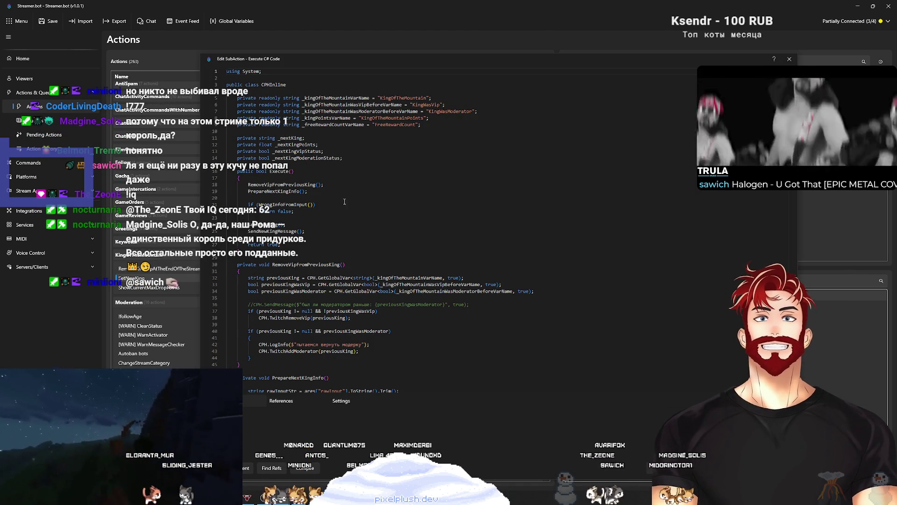
scroll(376, 203, down, 1)
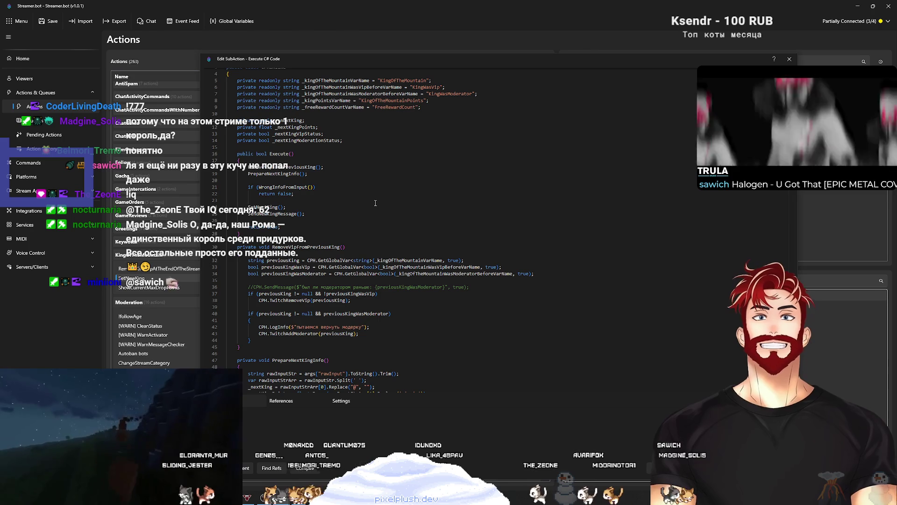
scroll(375, 202, down, 4)
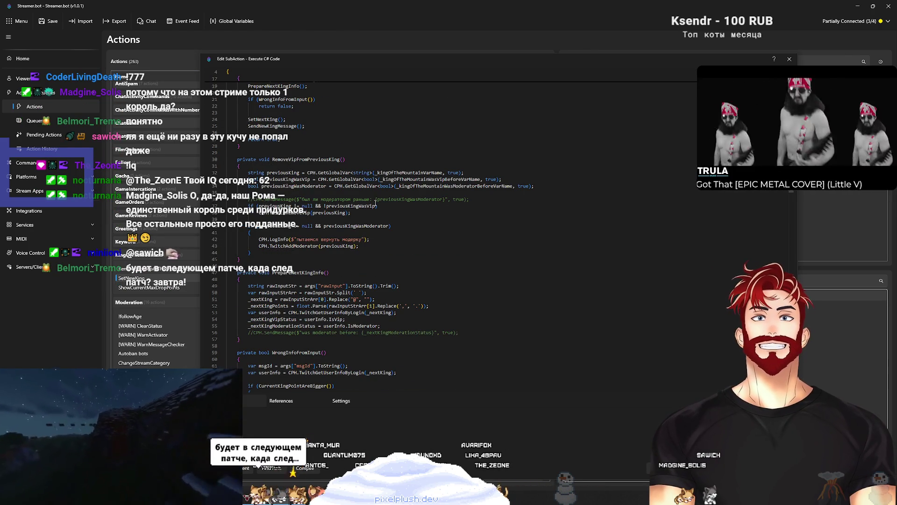
scroll(375, 203, down, 3)
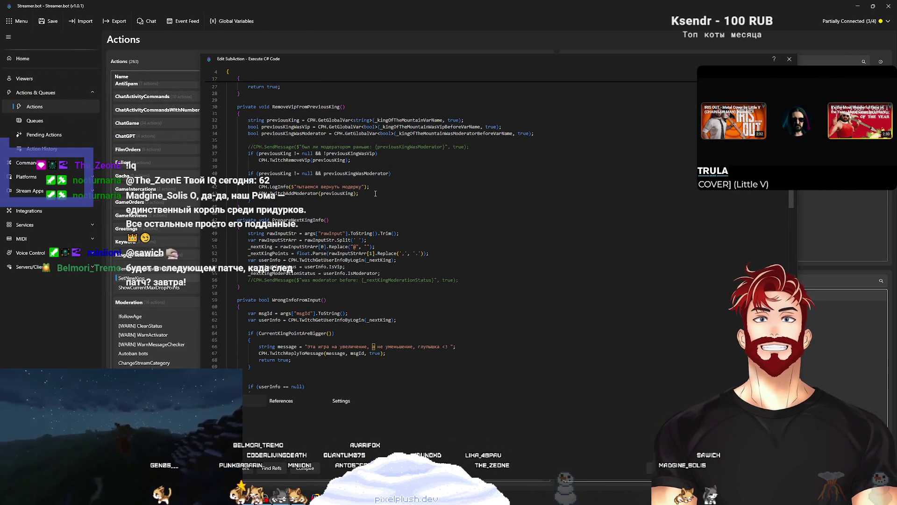
scroll(375, 193, down, 10)
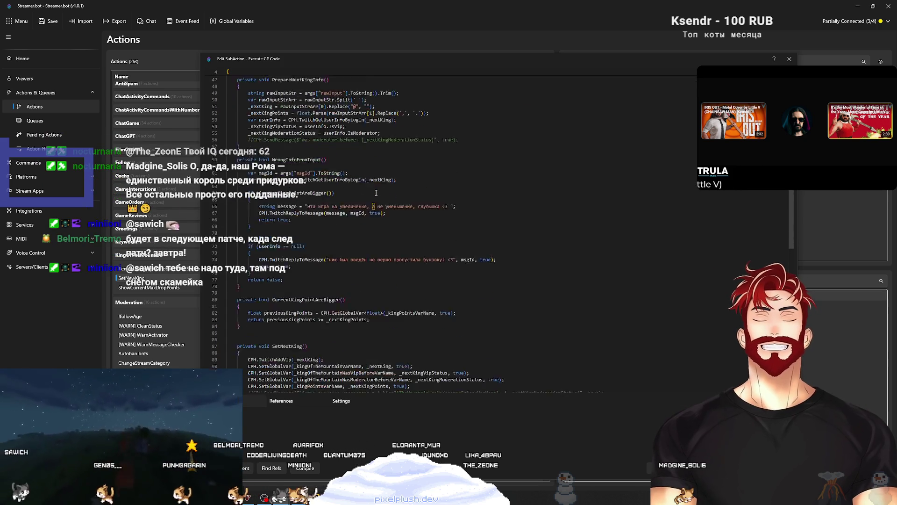
scroll(376, 193, down, 5)
scroll(376, 193, down, 5)
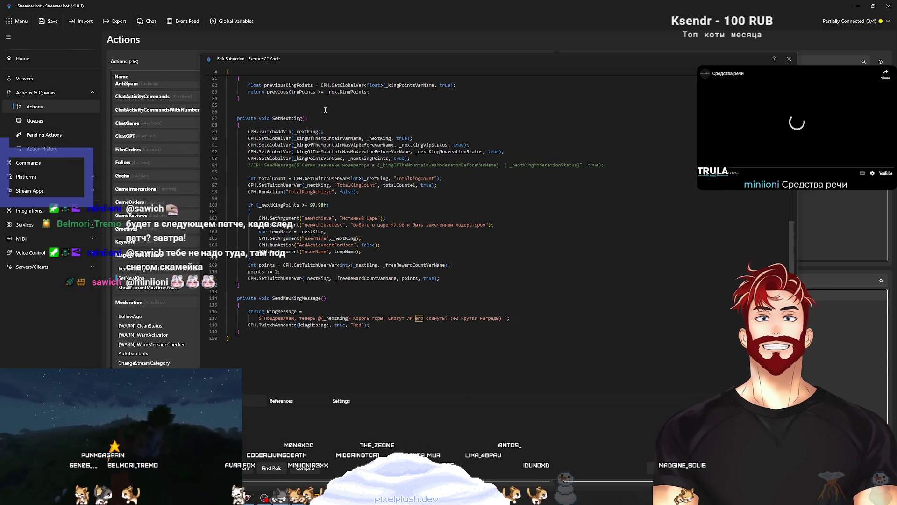
double_click(322, 205)
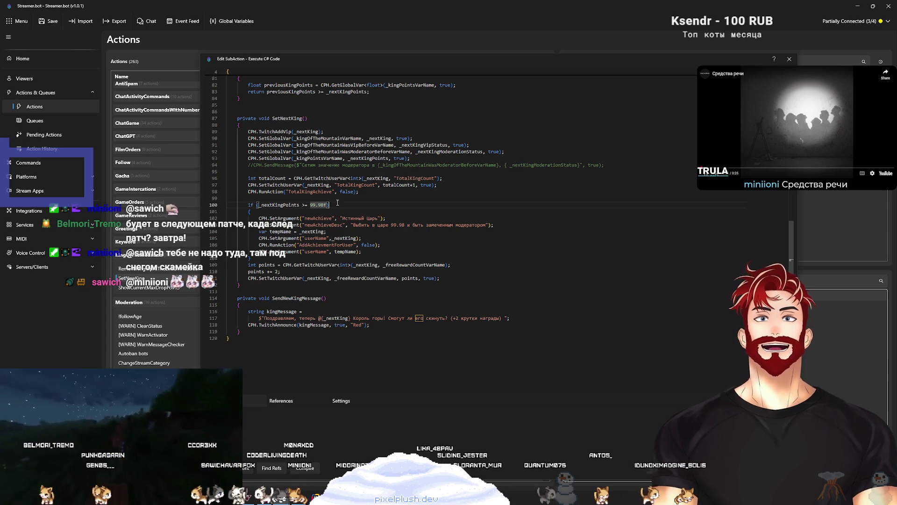
click(316, 219)
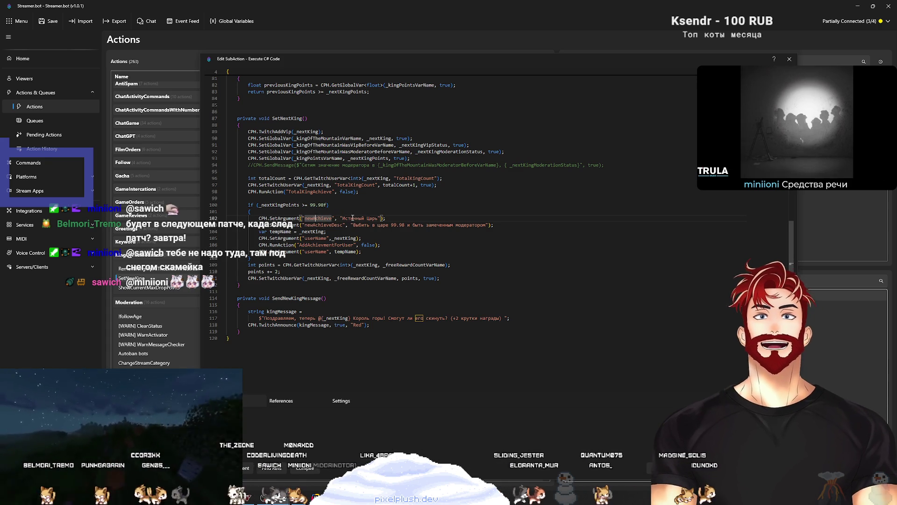
click(318, 224)
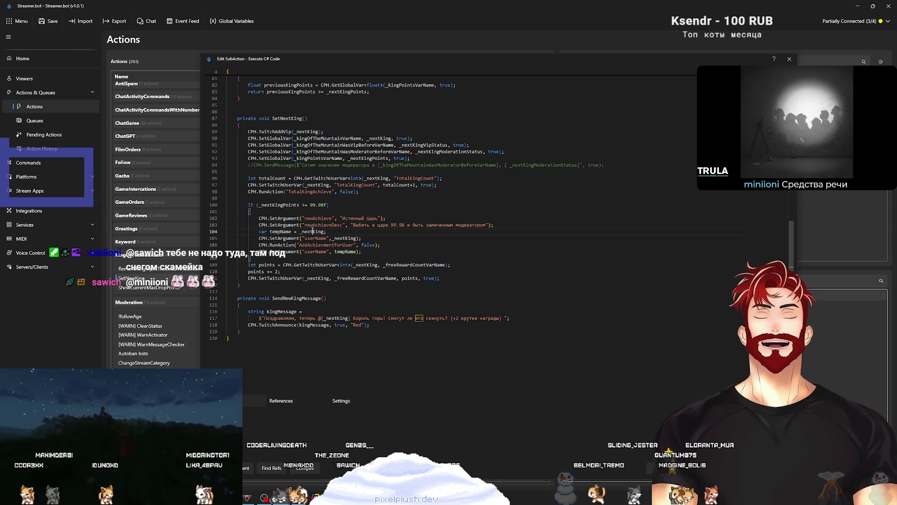
click(288, 238)
click(346, 238)
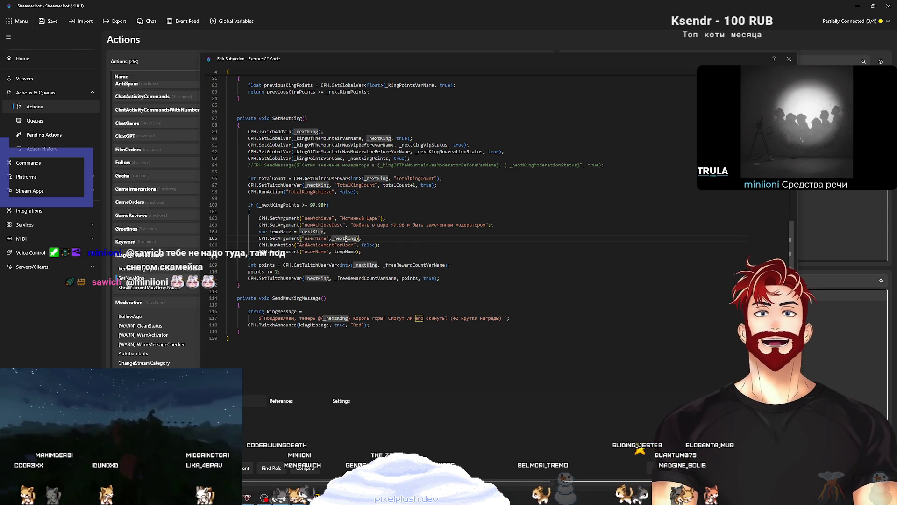
click(293, 244)
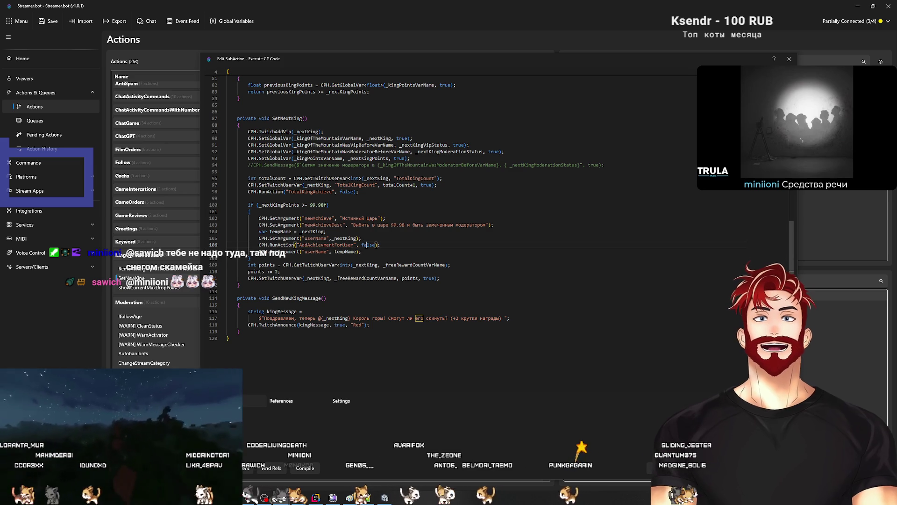
click(298, 250)
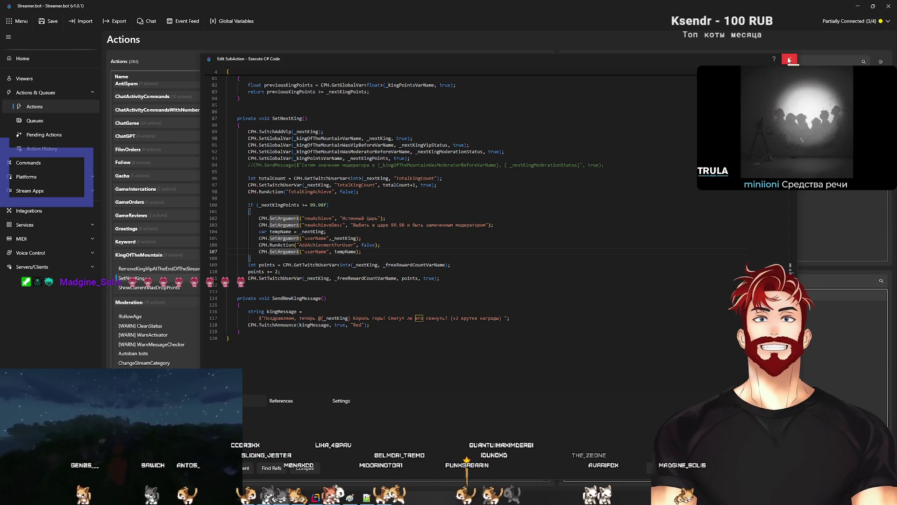
click(789, 60)
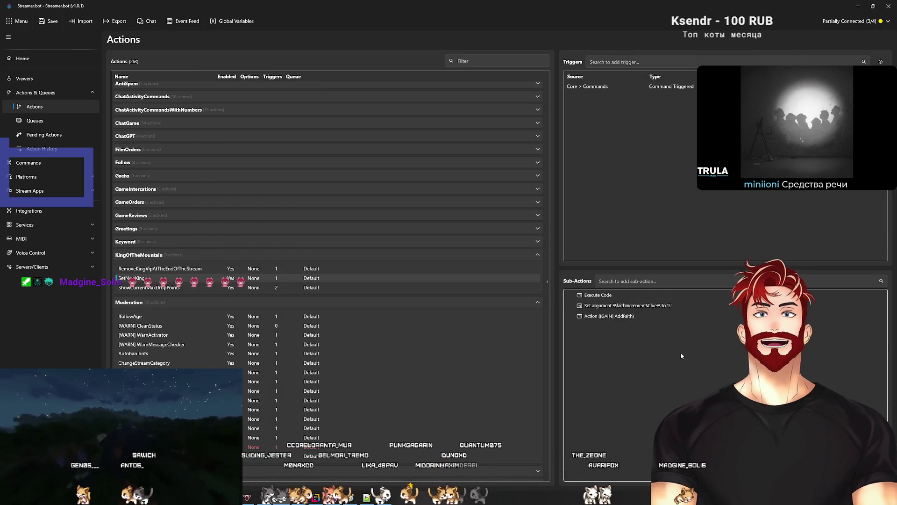
Duplicate the NalogAchieve action, disable the copy, and open its NalogCounter increment sub-action
scroll(344, 248, up, 3)
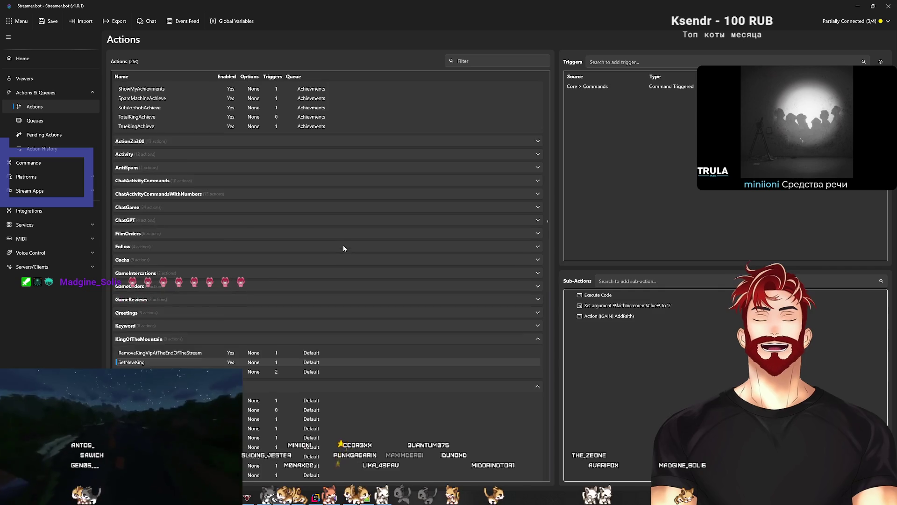
scroll(343, 248, up, 7)
click(170, 328)
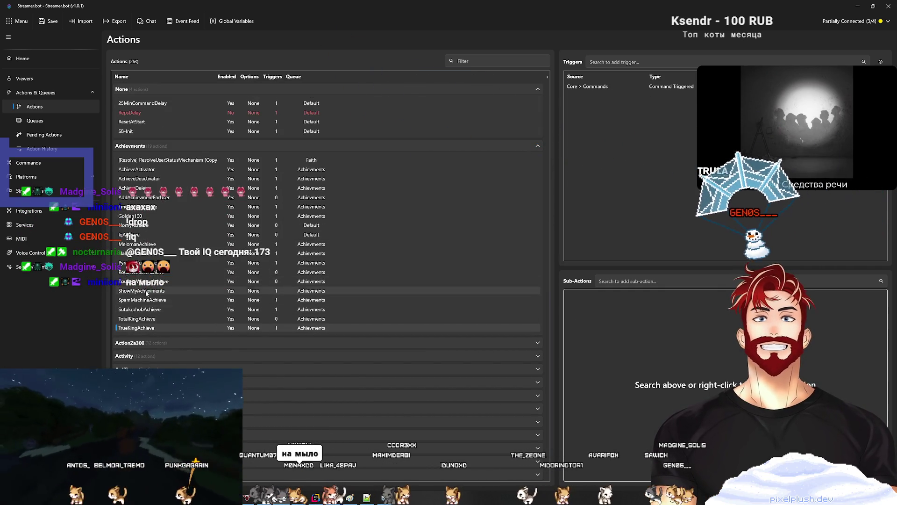
click(153, 253)
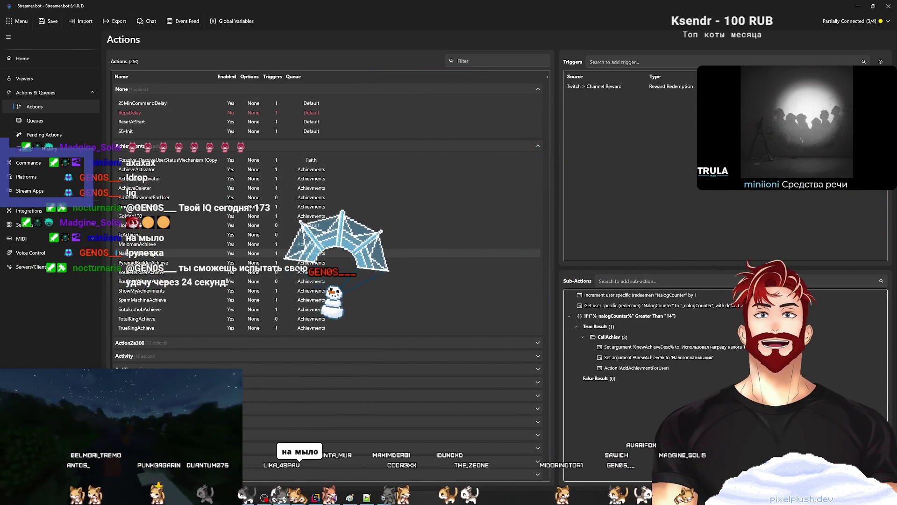
right_click(152, 253)
click(206, 288)
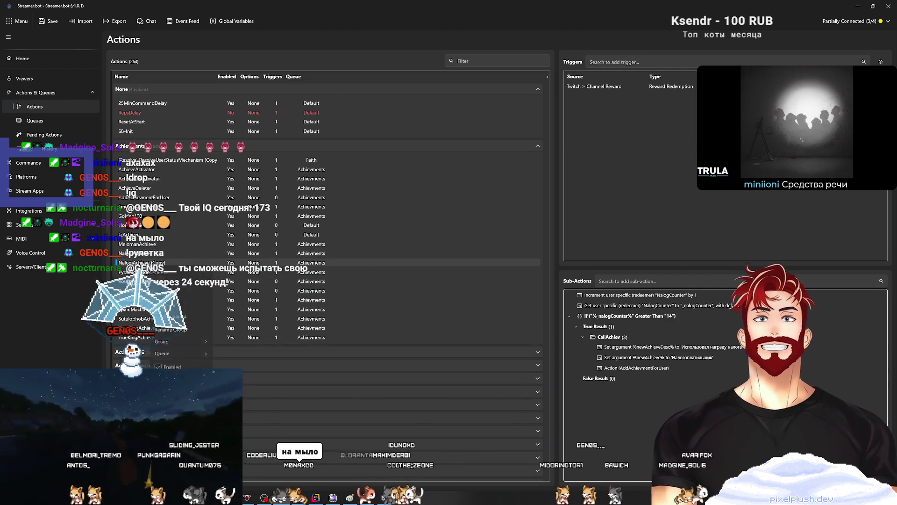
click(171, 364)
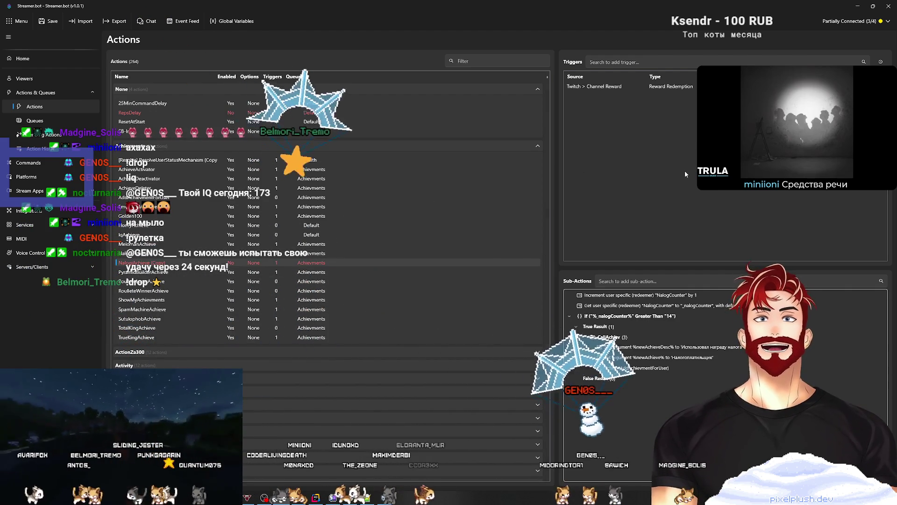
double_click(667, 296)
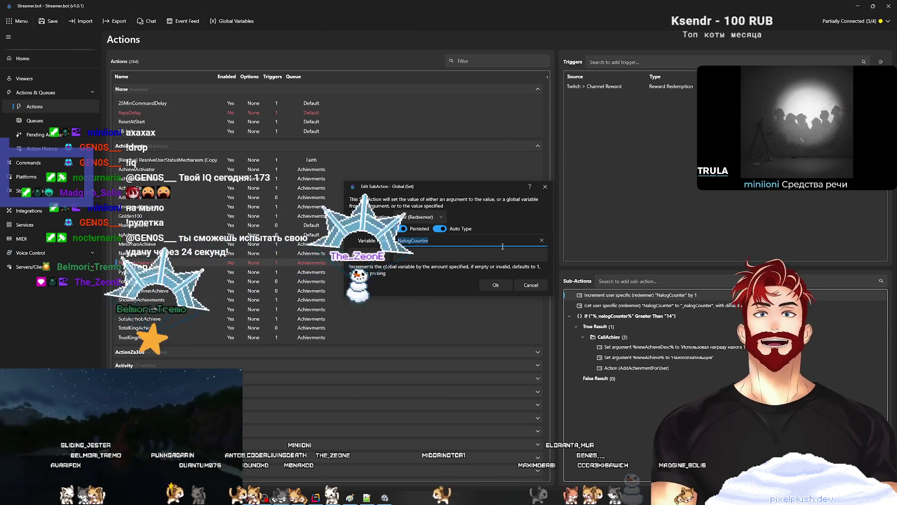
Increment MemodelCounter instead, and have the Get sub-action store MemodelCounter in _memodelCounter
text(MemoDe)
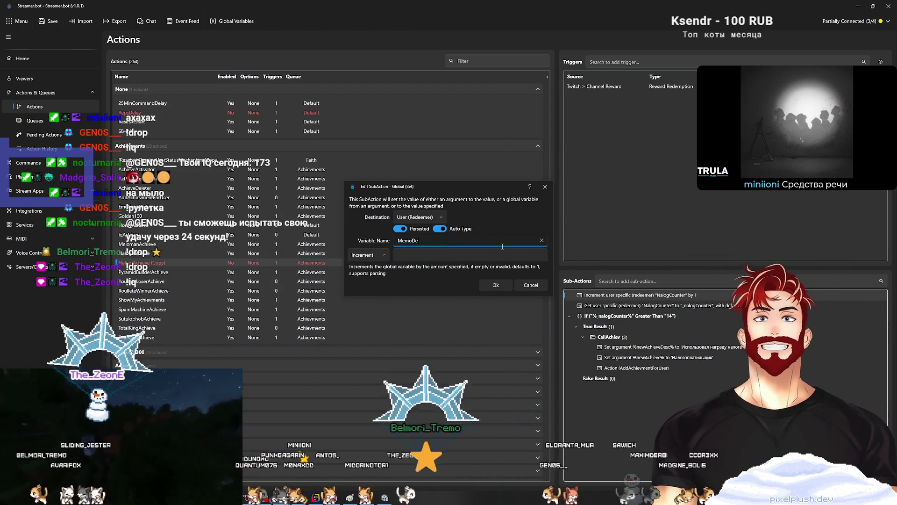
text(lCount)
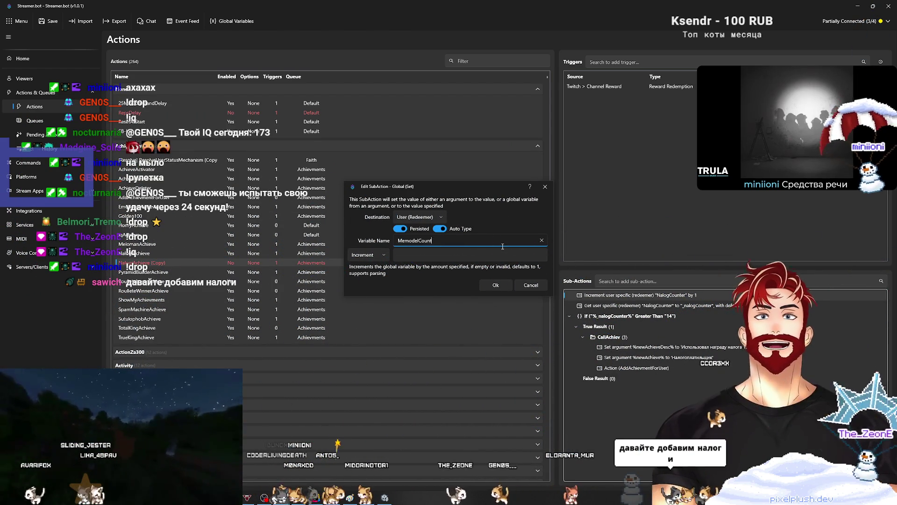
text(er)
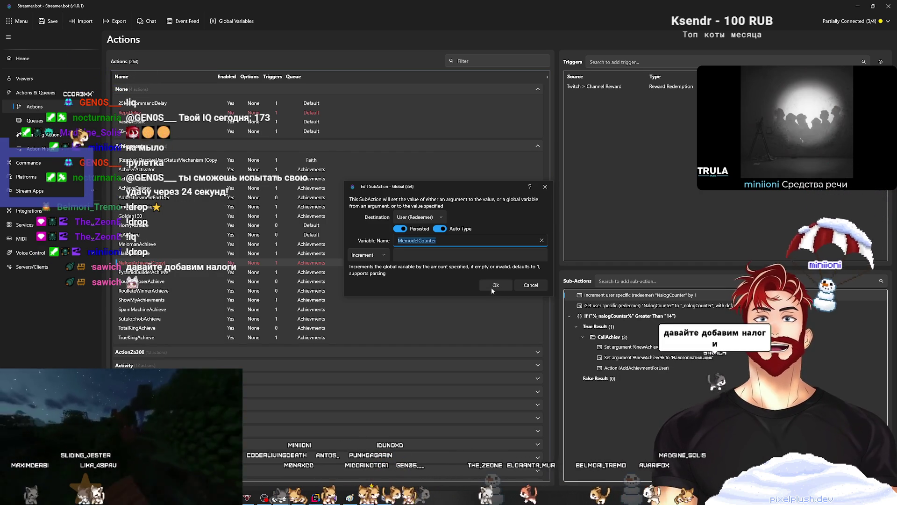
click(492, 288)
double_click(654, 305)
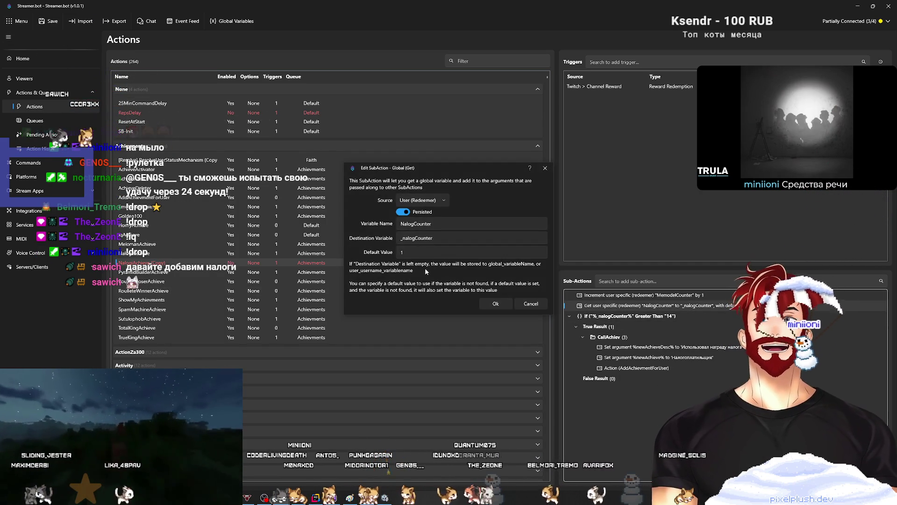
triple_click(432, 223)
text(MemodelCounter)
drag(433, 238, 403, 238)
text(MemodelCounter)
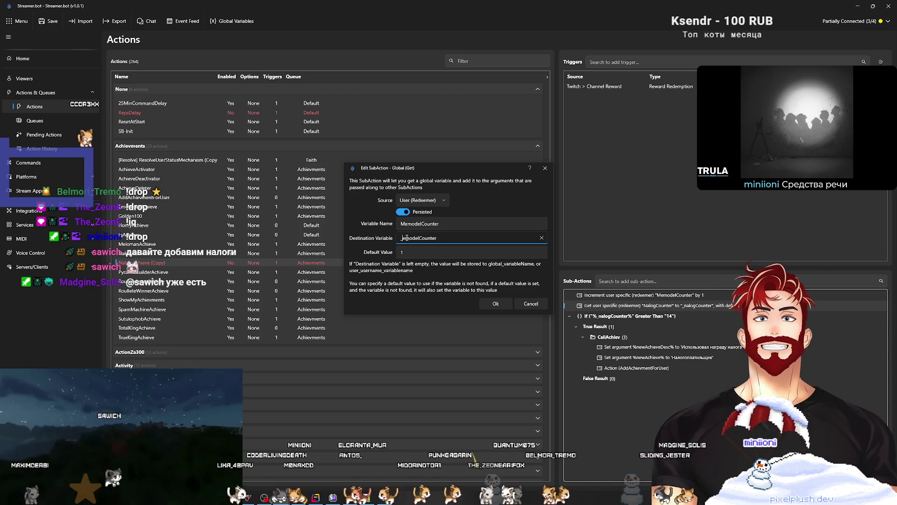
text(m)
key(ctrl+a)
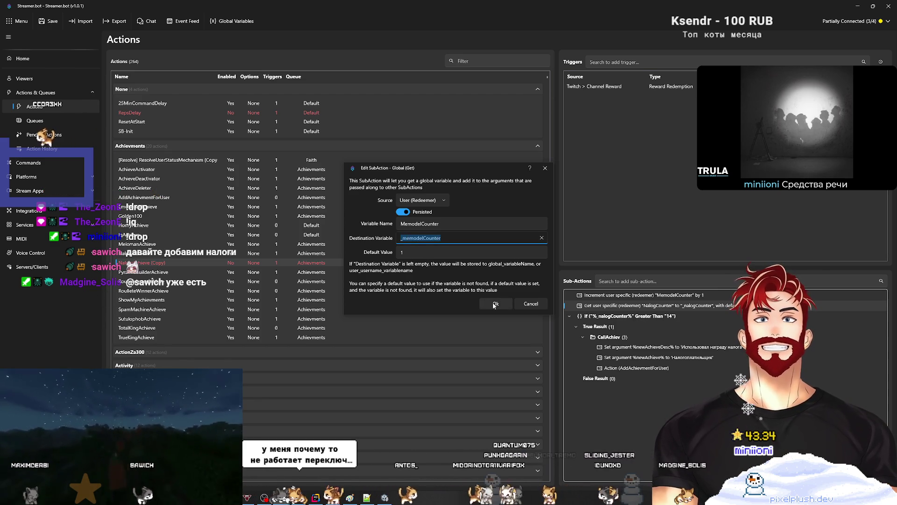
click(494, 304)
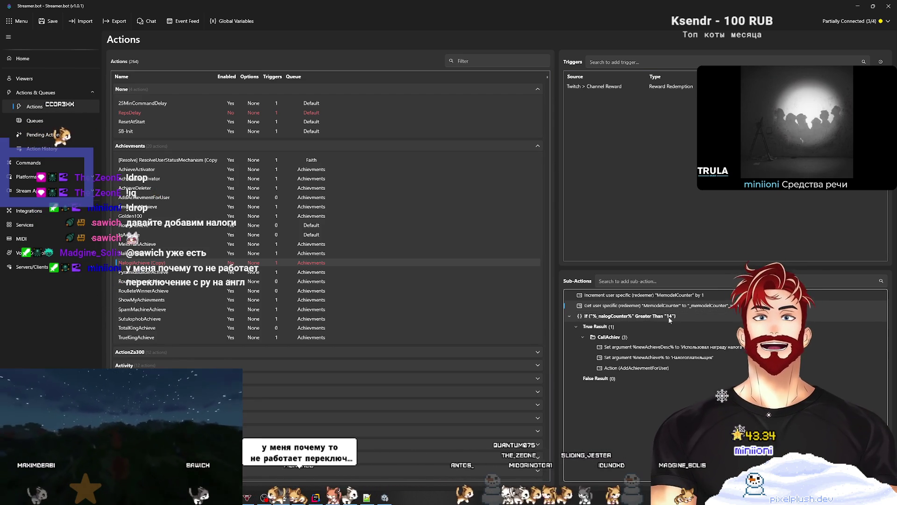
Change the If condition from nalogCounter over 14 to %_memodelCounter% Greater Than 6
double_click(669, 317)
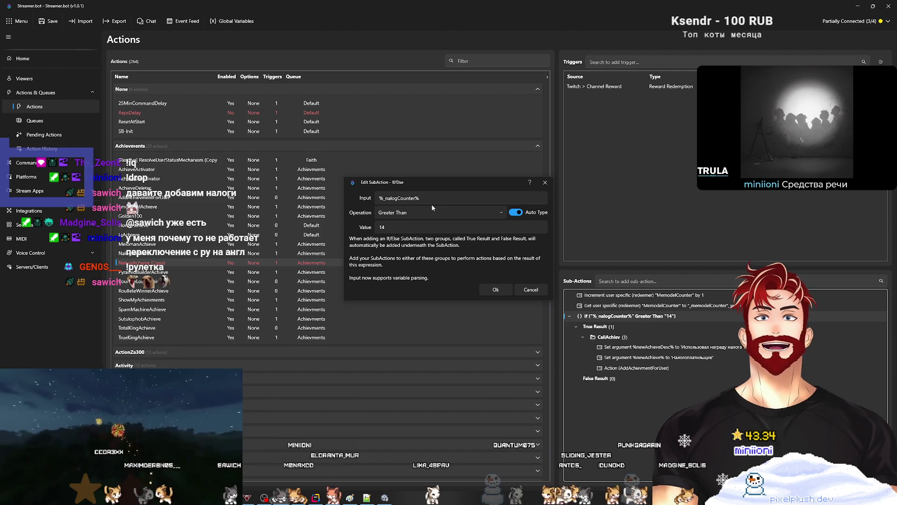
click(398, 197)
text(memode)
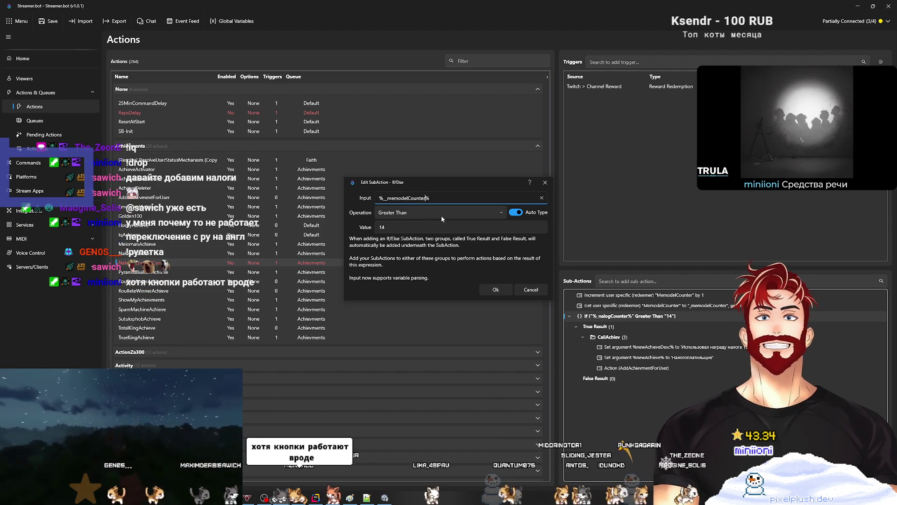
double_click(391, 223)
text(4)
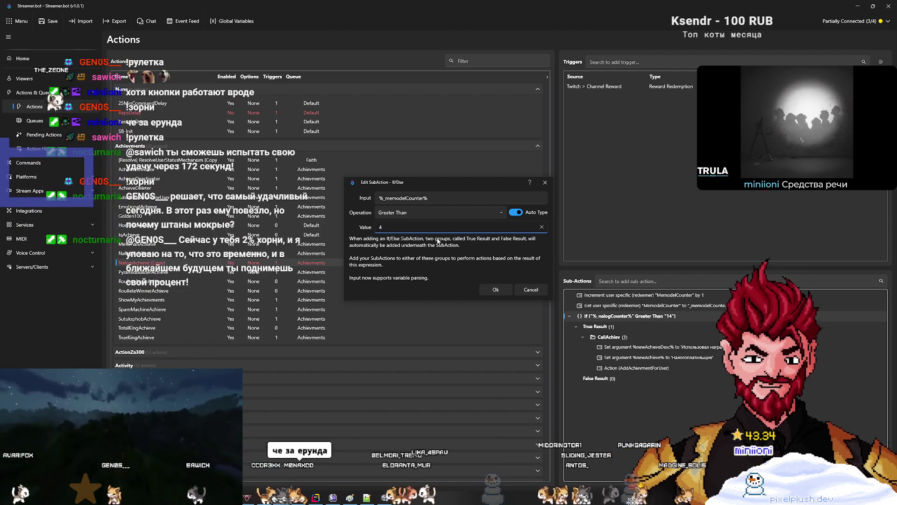
text(2)
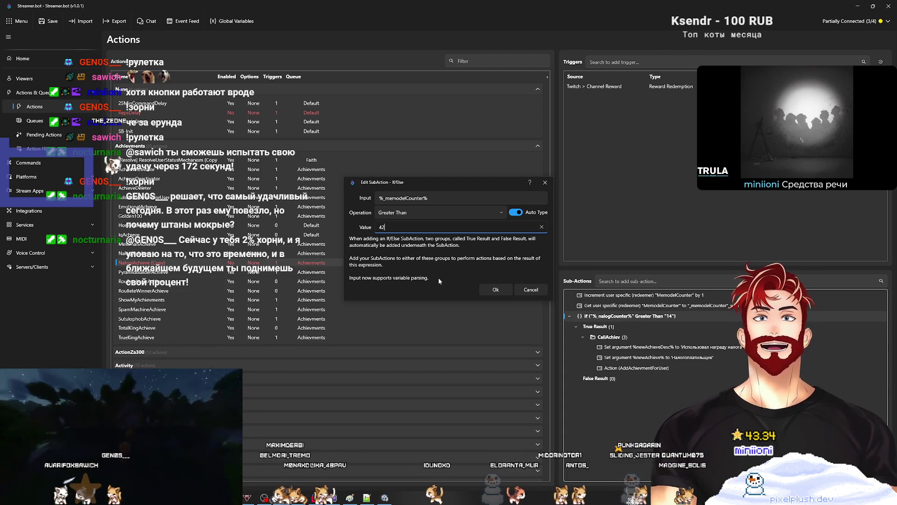
key(BackSpace)
key(BackSpace)
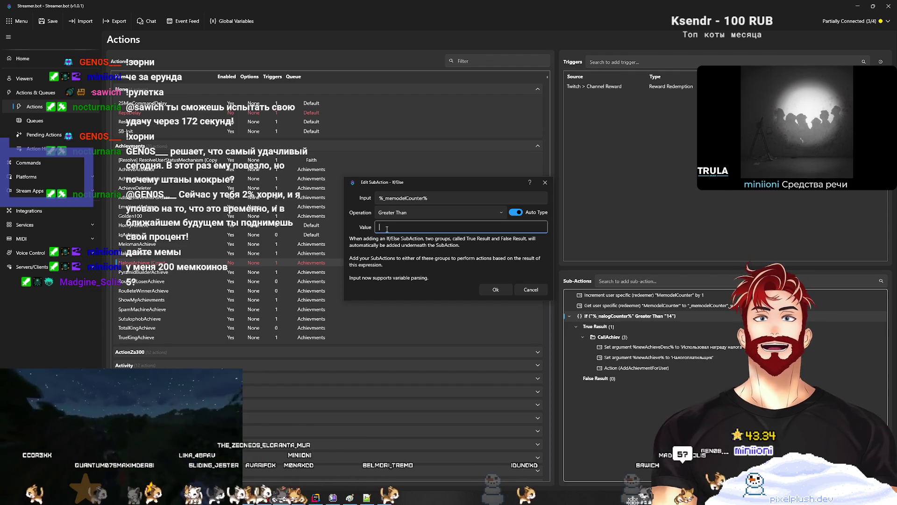
text(6)
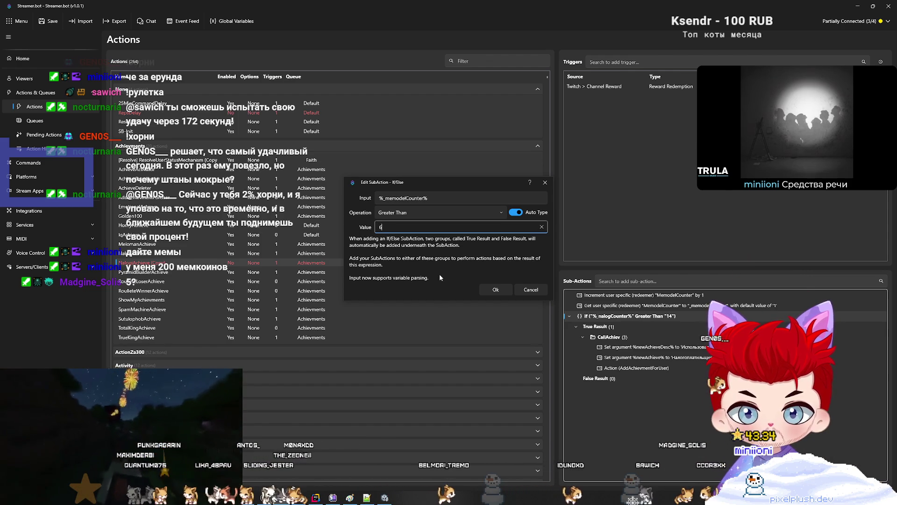
text(2)
key(BackSpace)
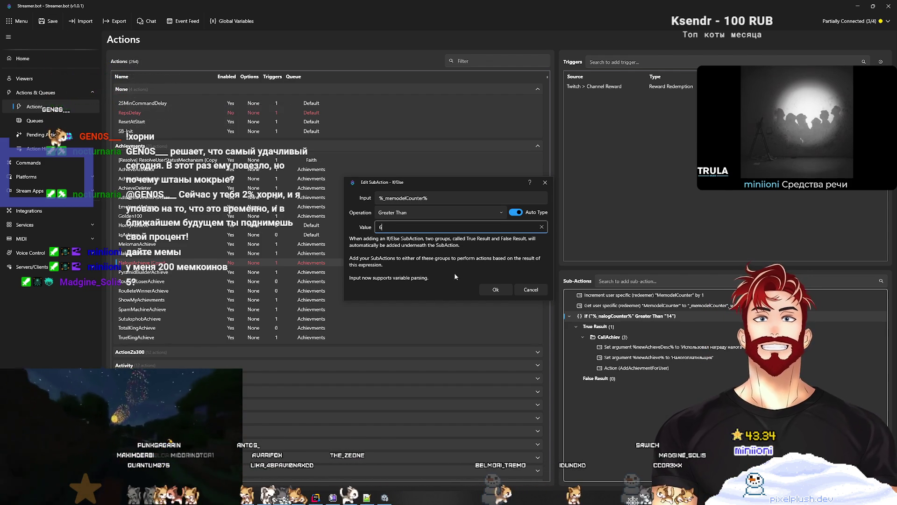
click(490, 289)
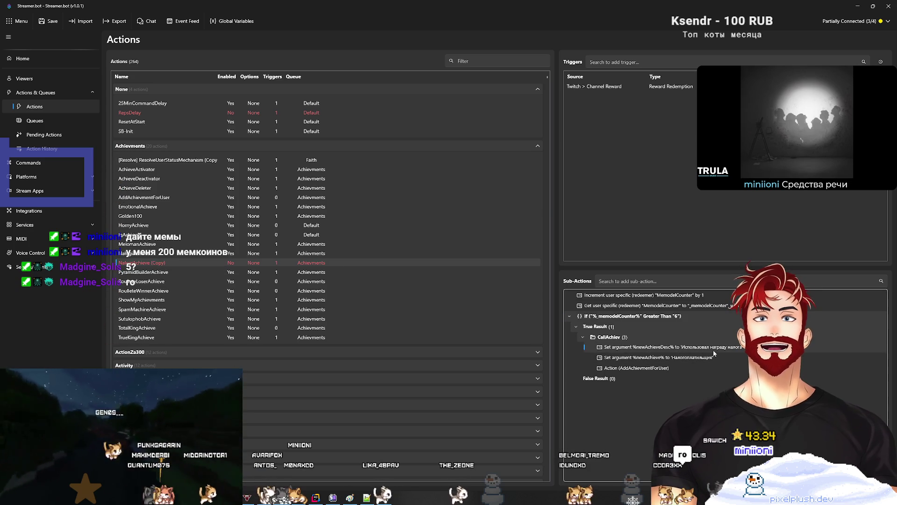
Set %newAchieveDesc% to «Использовал награду получения мемкоинов 7 раз»
double_click(645, 347)
click(439, 242)
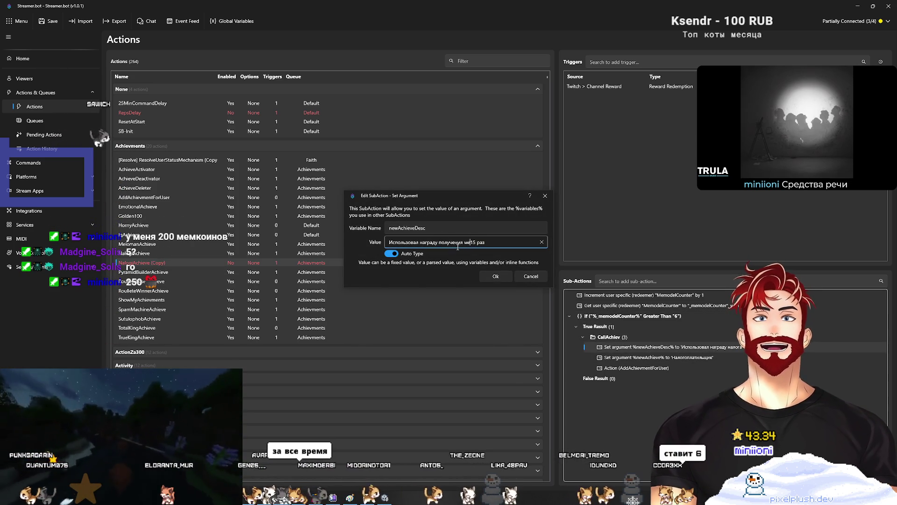
text(емкоинов 7)
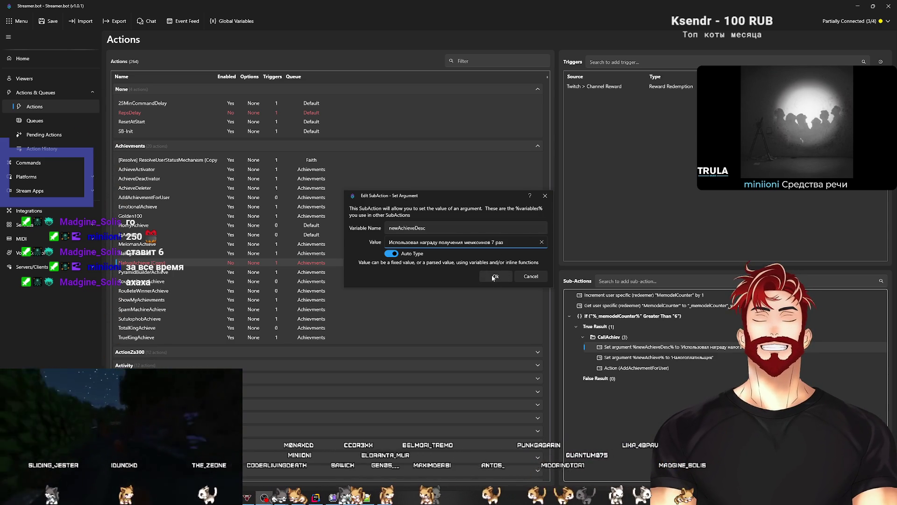
click(495, 277)
Replace the %newAchieve% name Налогоплательщик with Мемодел
click(697, 359)
double_click(698, 360)
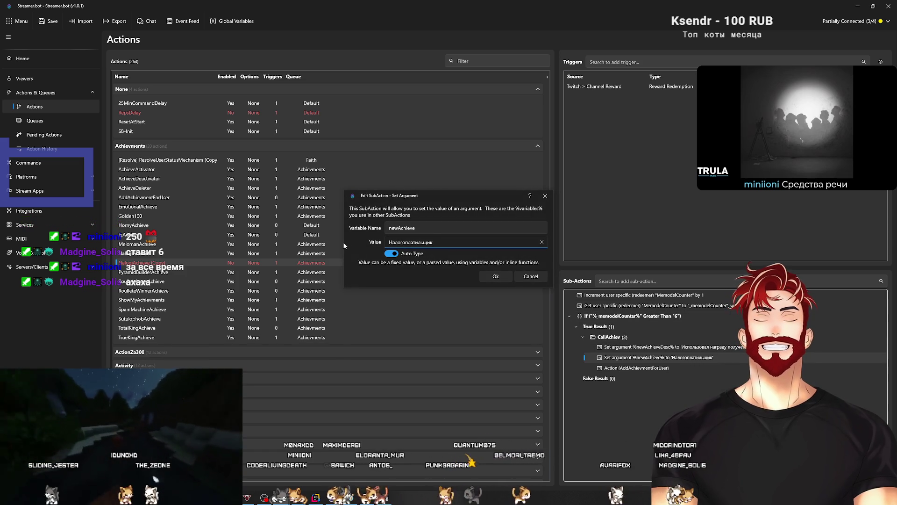
key(BackSpace)
key(BackSpace)
key(BackSpace)
text(М)
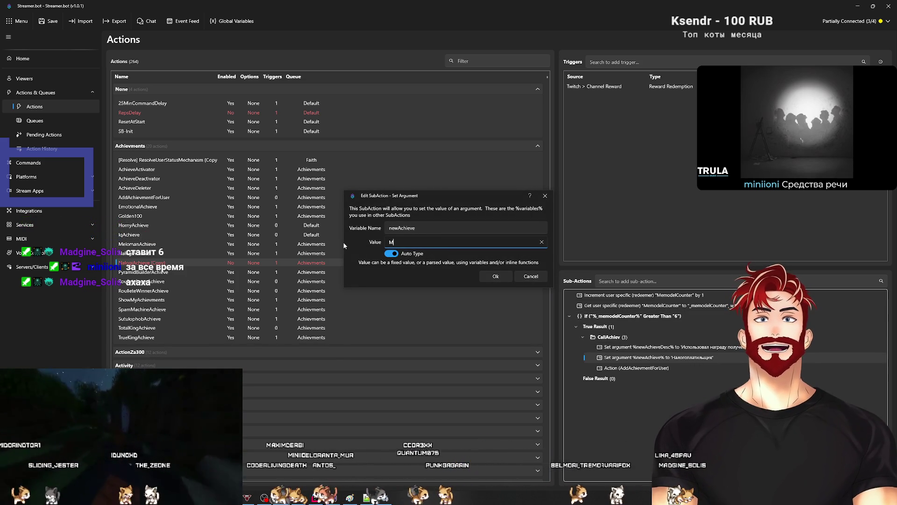
text(емодел)
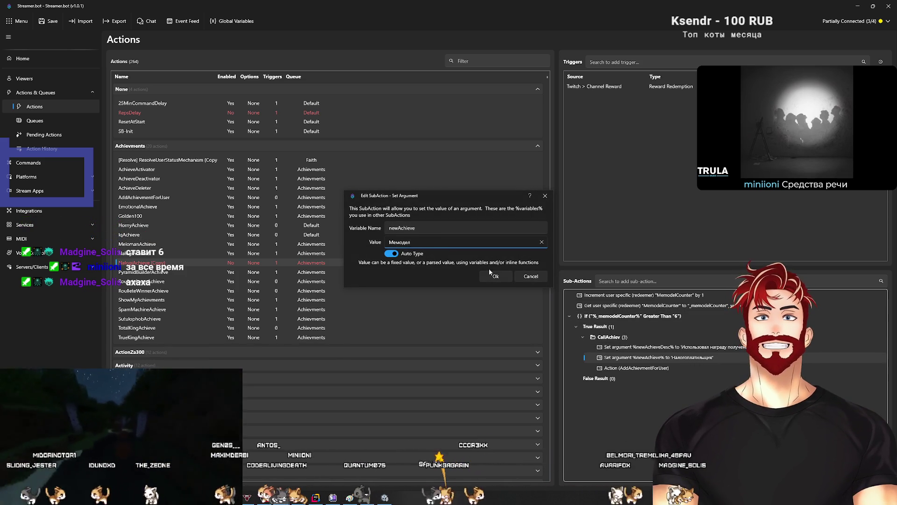
click(494, 275)
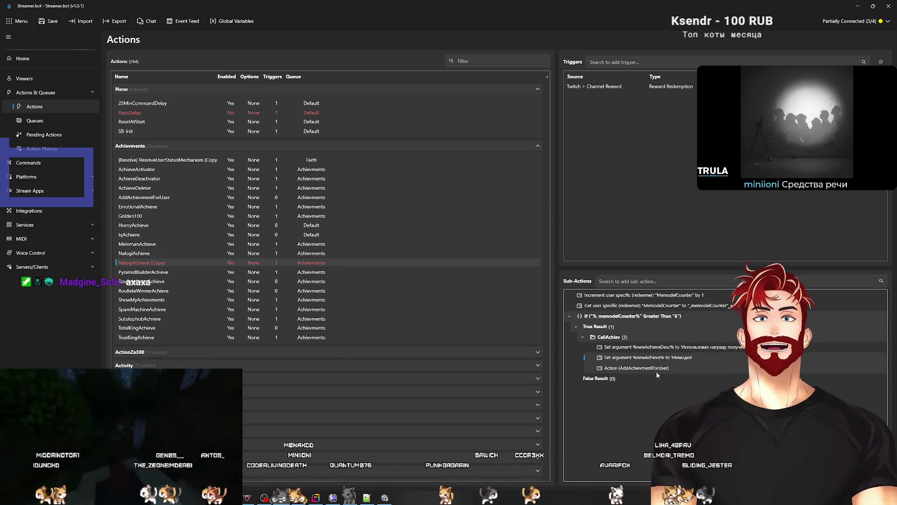
Switch the Twitch Channel Reward trigger from Налог на просмотр! to MemCoins (10)
click(57, 22)
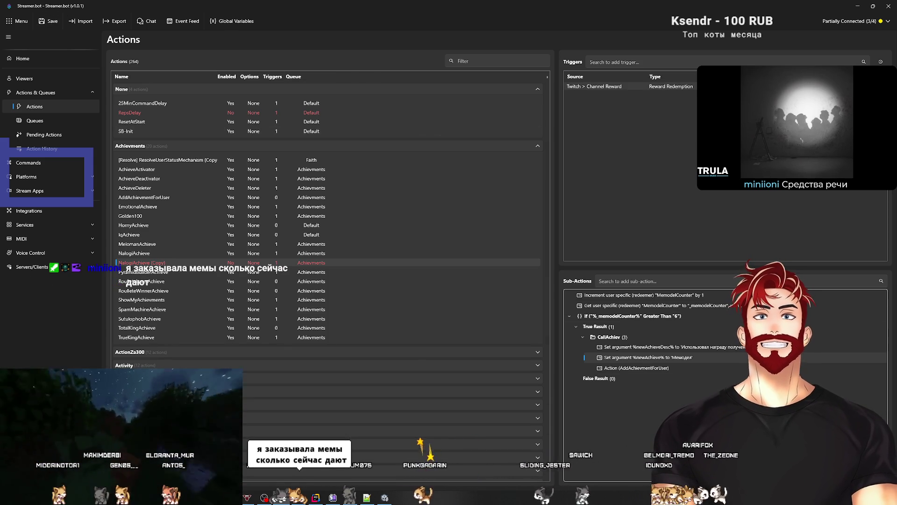
double_click(608, 86)
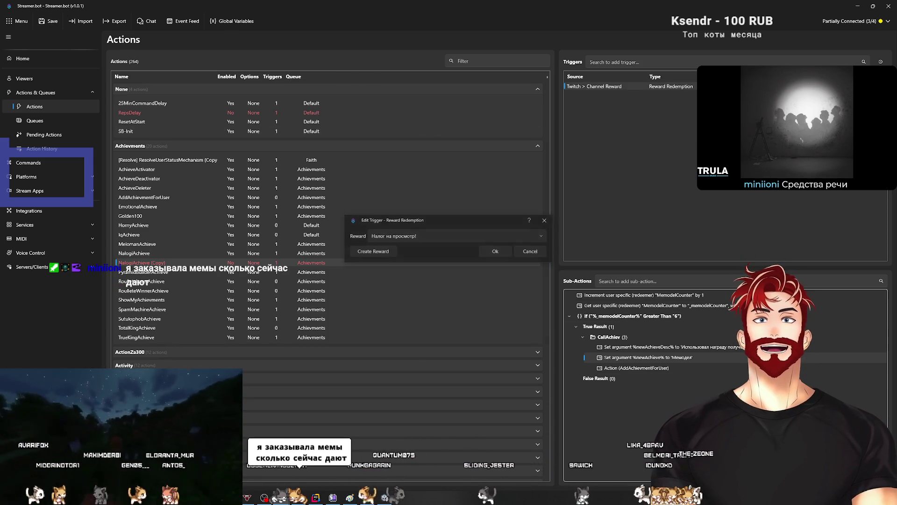
click(506, 237)
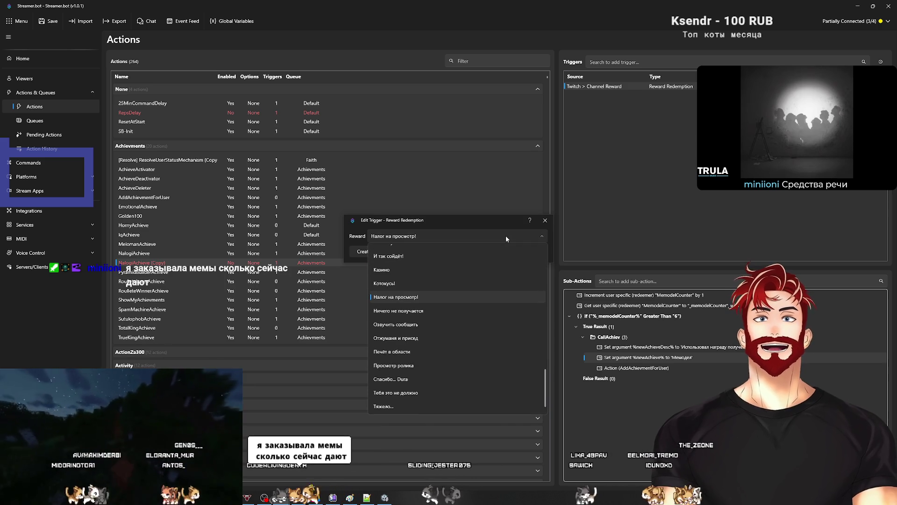
scroll(438, 314, up, 1)
scroll(439, 318, up, 5)
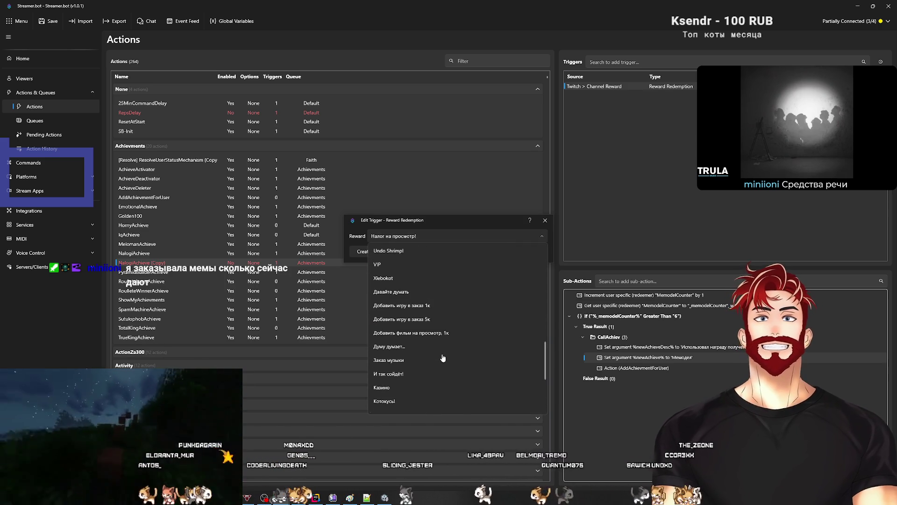
scroll(443, 359, up, 15)
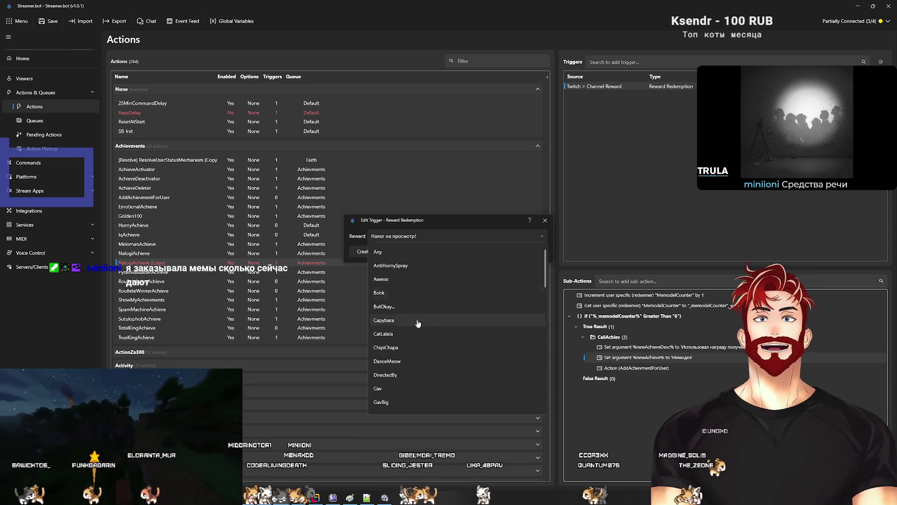
scroll(415, 337, down, 1)
scroll(410, 344, down, 3)
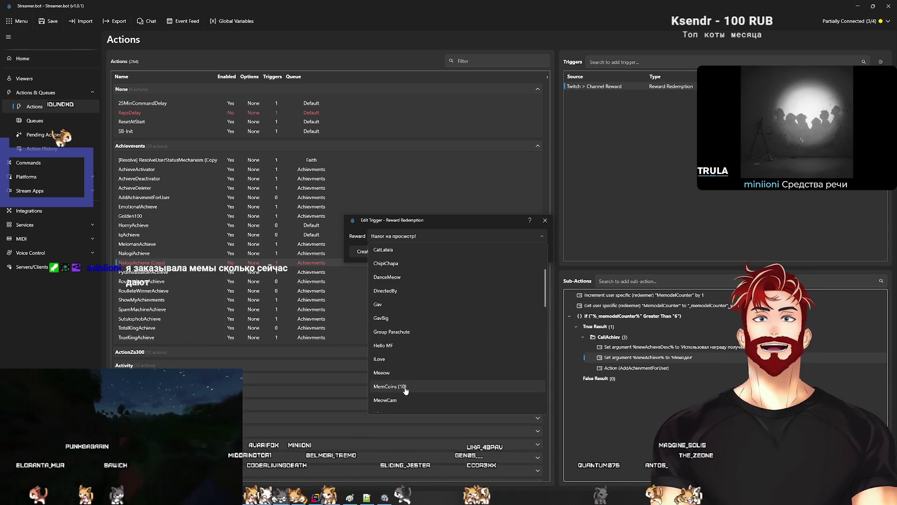
click(405, 387)
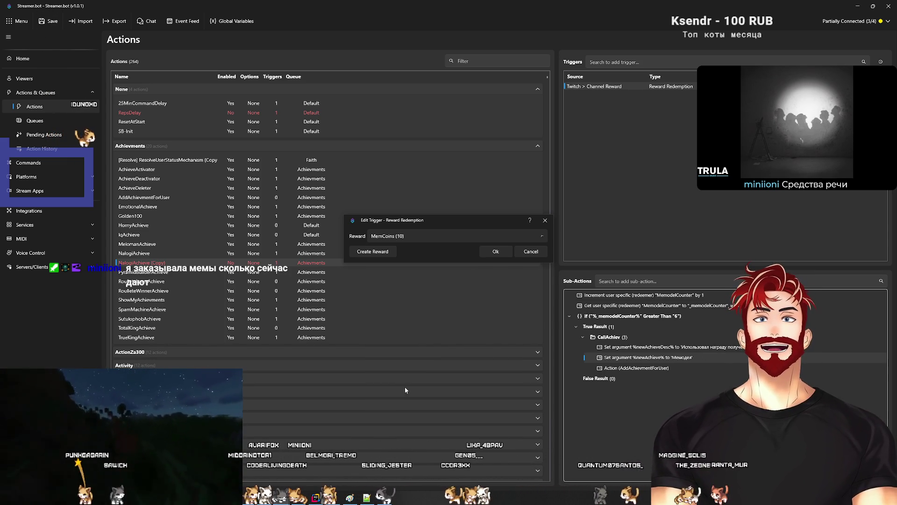
click(489, 252)
double_click(162, 264)
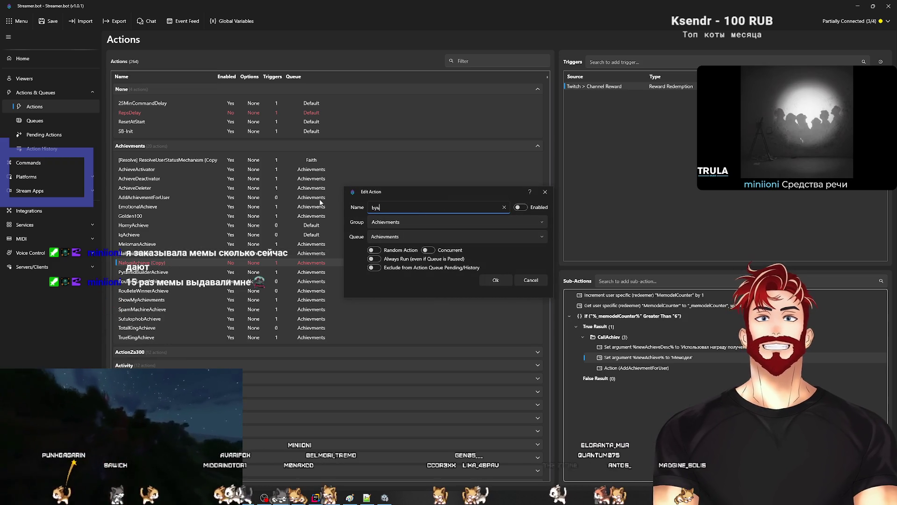
Rename the copied action NalogiAchieve (Copy) to MemodelAchieve
text(щвуд)
key(ctrl+a)
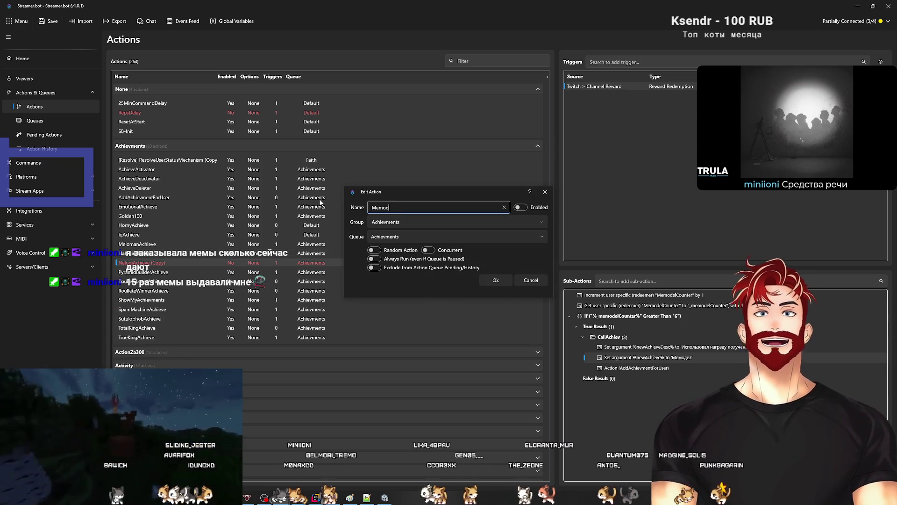
text(chieve)
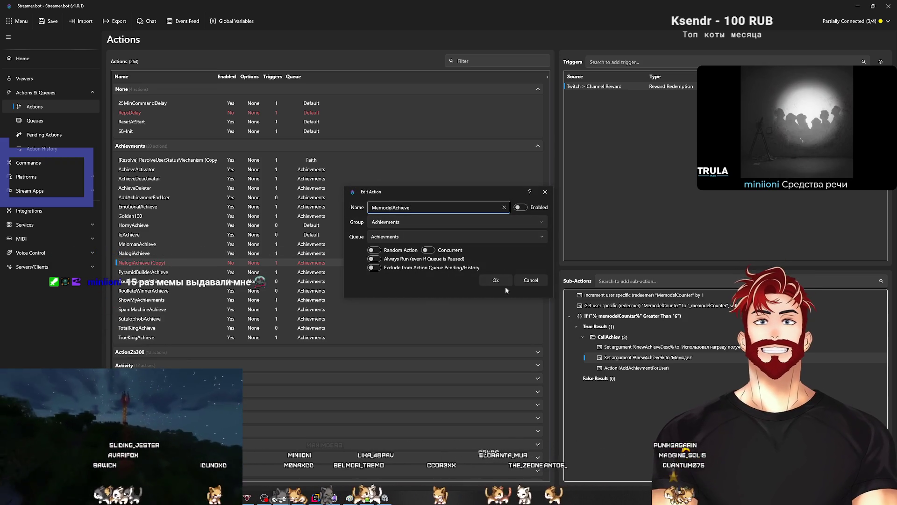
click(495, 280)
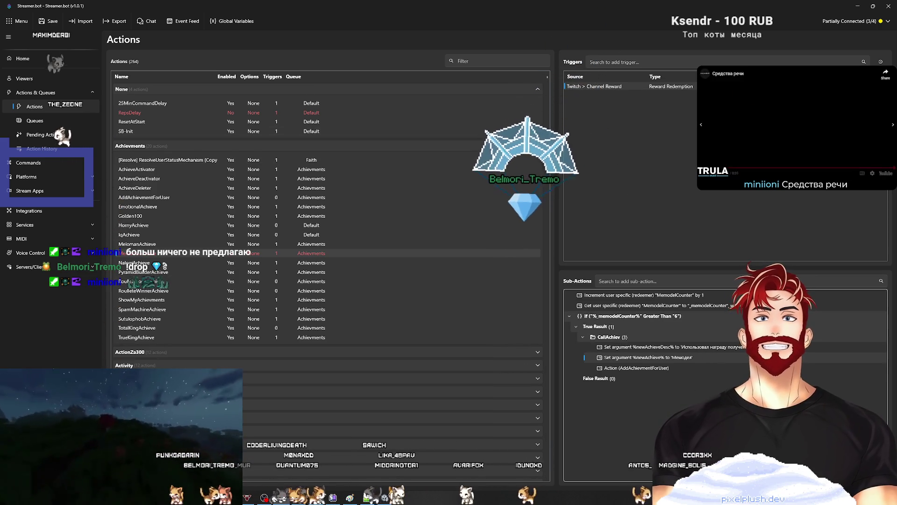
Enable the MemodelAchieve action and minimise Streamer.bot to return to Unity
click(202, 206)
click(147, 254)
right_click(148, 256)
click(168, 299)
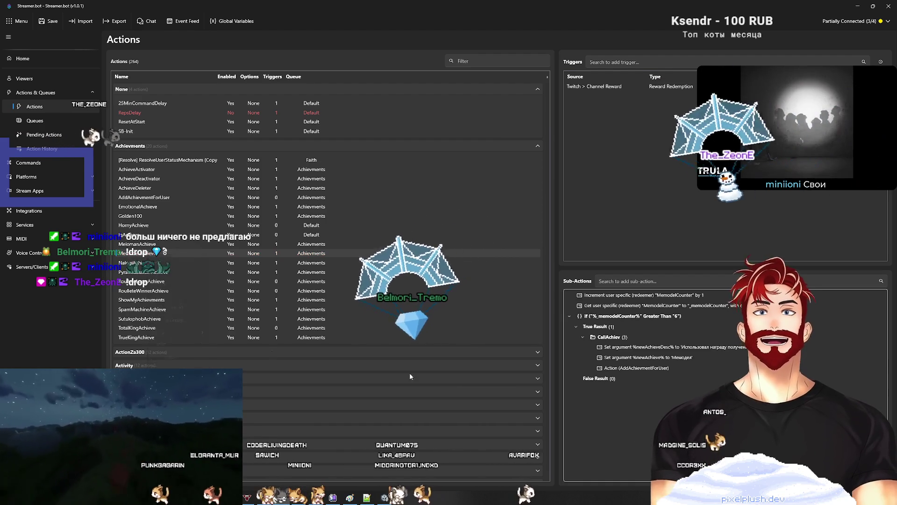
click(858, 6)
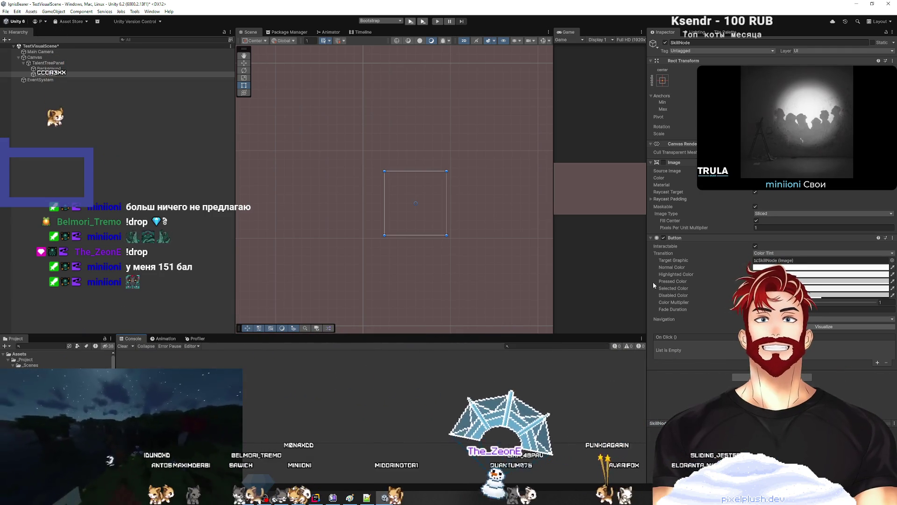
Deselect SkillNode and drag the splitter up to enlarge the Project panel
click(160, 189)
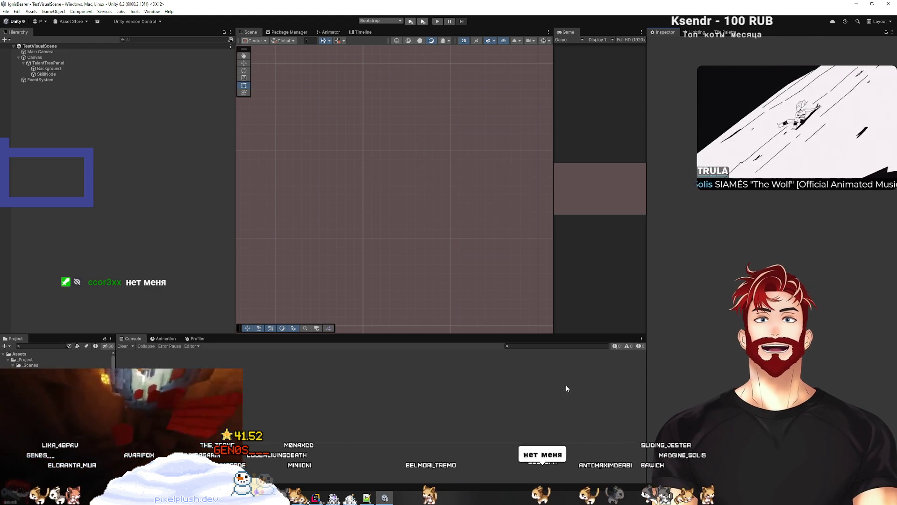
mouse_move(292, 498)
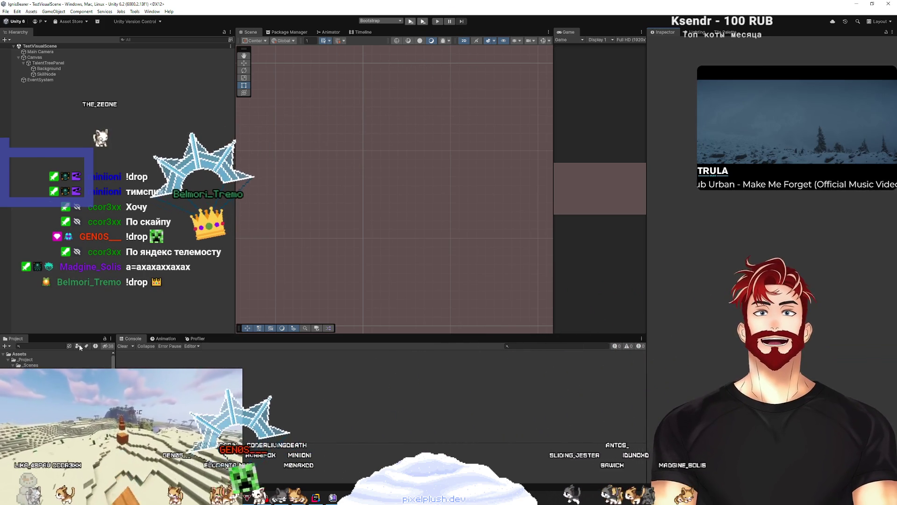
drag(84, 335, 83, 236)
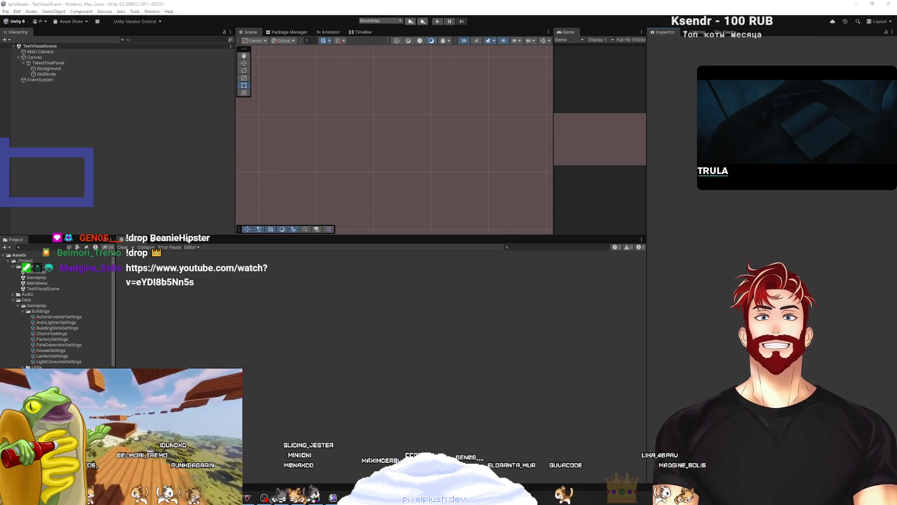
Play-test via Start Game into the Gameplay scene with an enlarged Game view, then exit Play mode
click(411, 21)
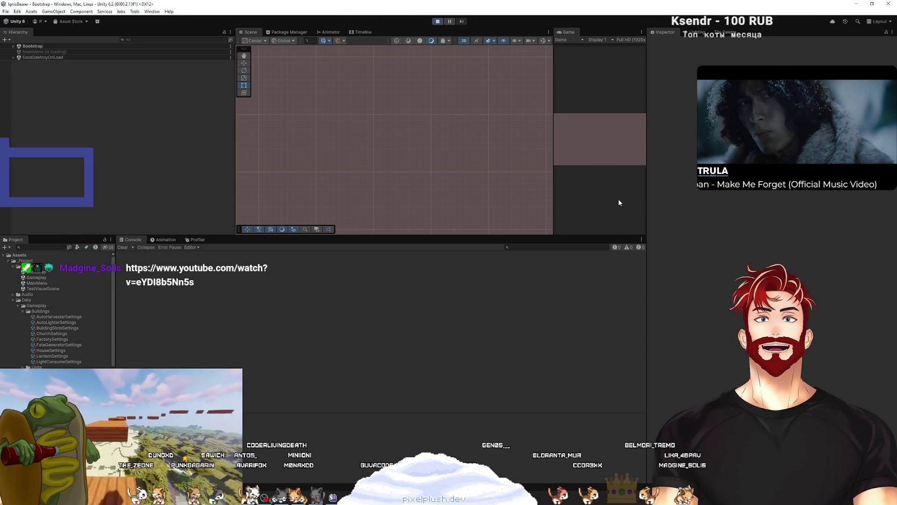
drag(418, 236, 373, 379)
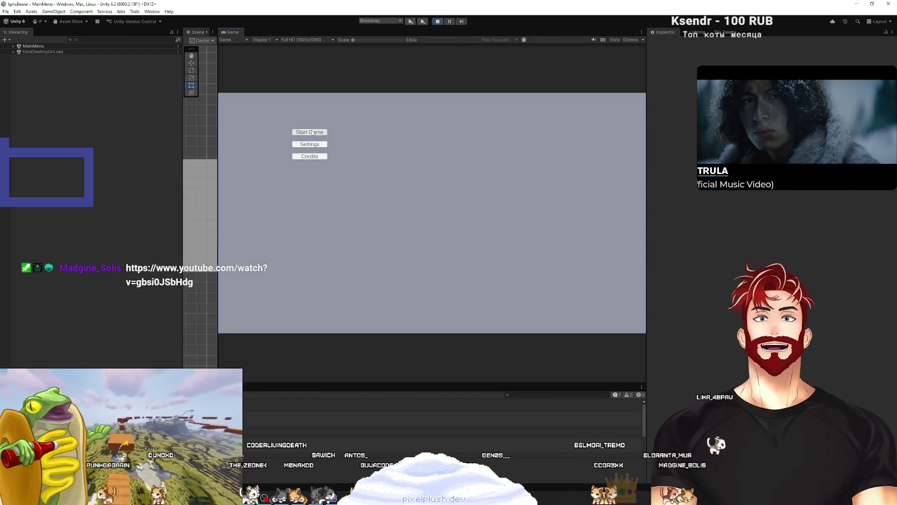
click(313, 133)
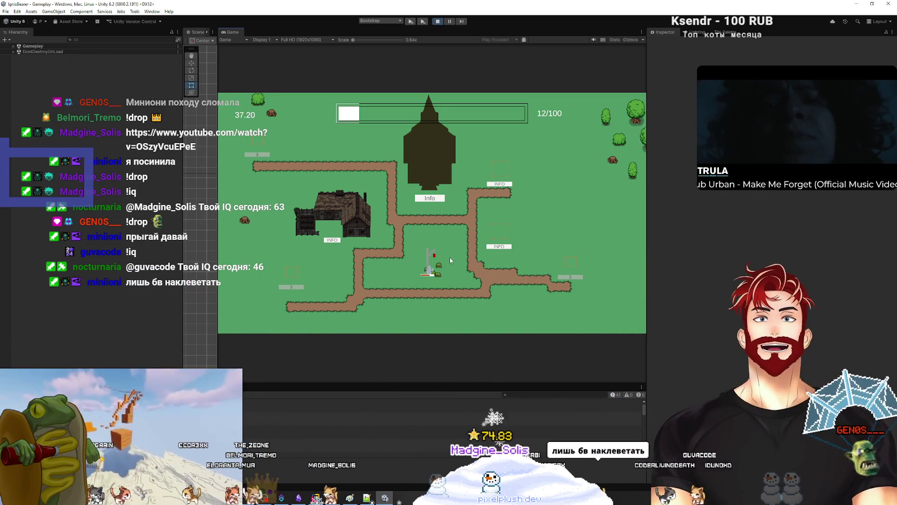
key(ctrl+p)
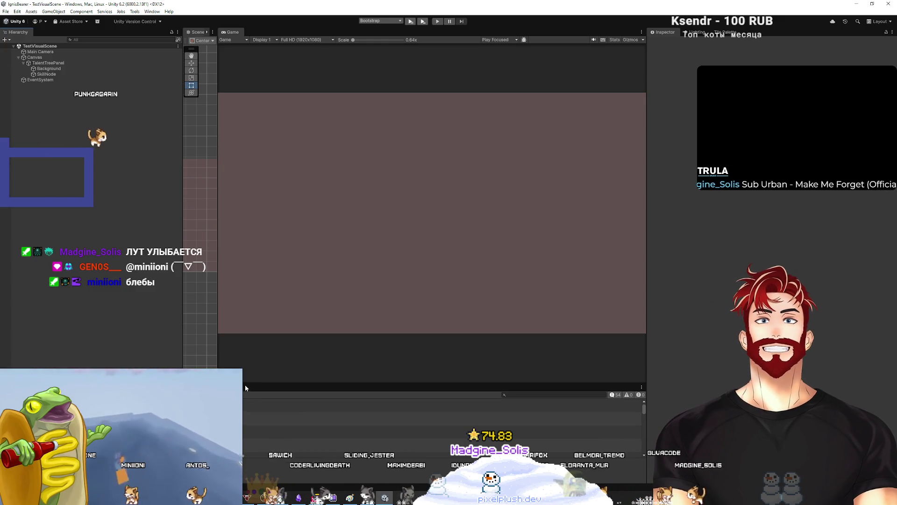
Open the Lantern prefab and inspect its Visual, flashlighton sprite and ClickButton
drag(244, 385, 245, 279)
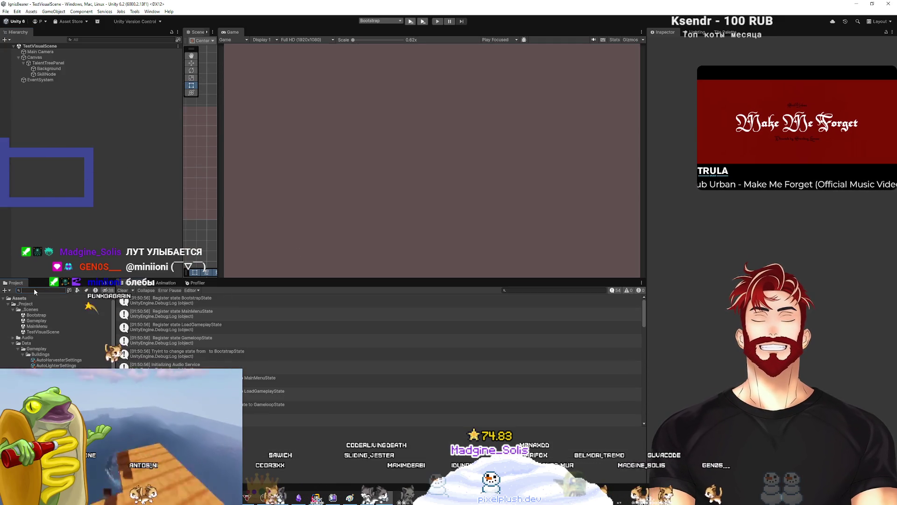
text(lantern)
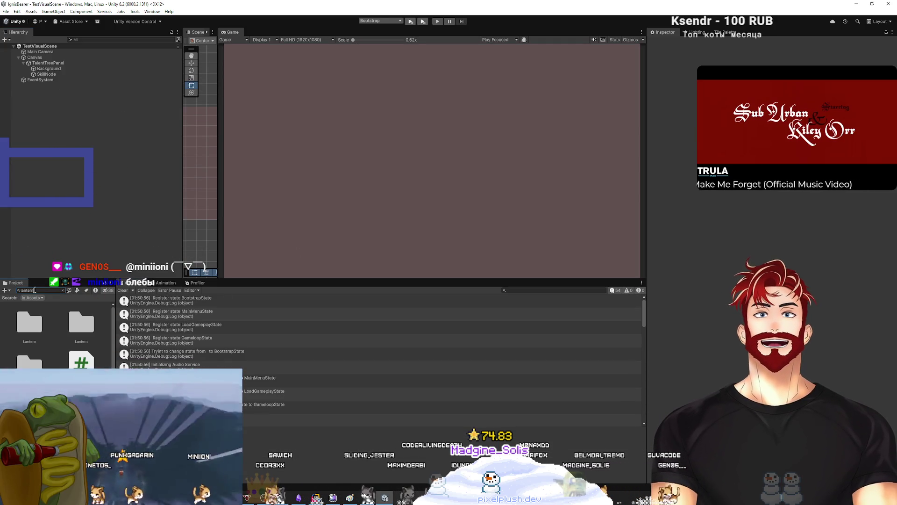
click(29, 402)
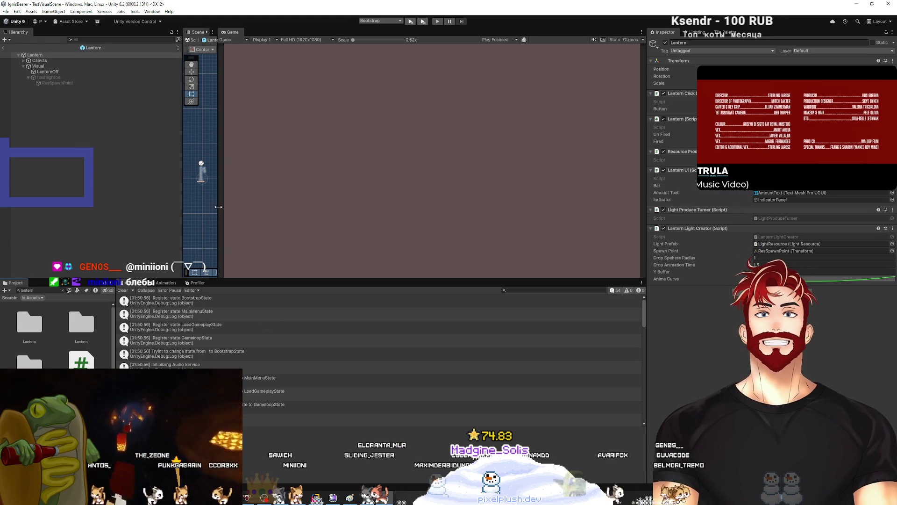
drag(219, 209, 422, 202)
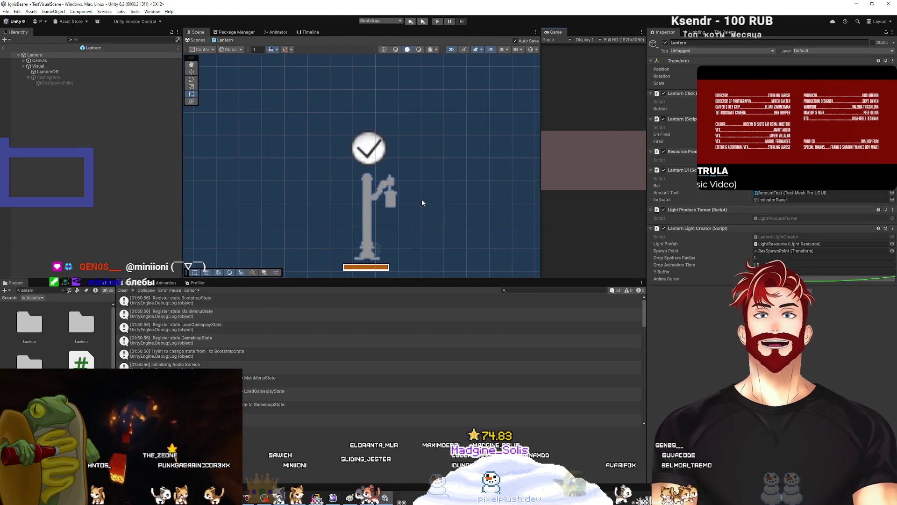
click(51, 65)
click(69, 78)
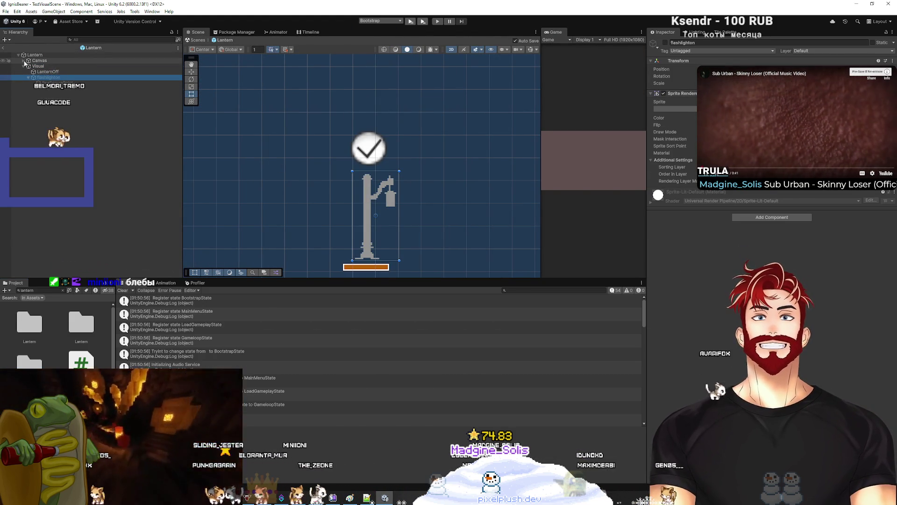
click(23, 60)
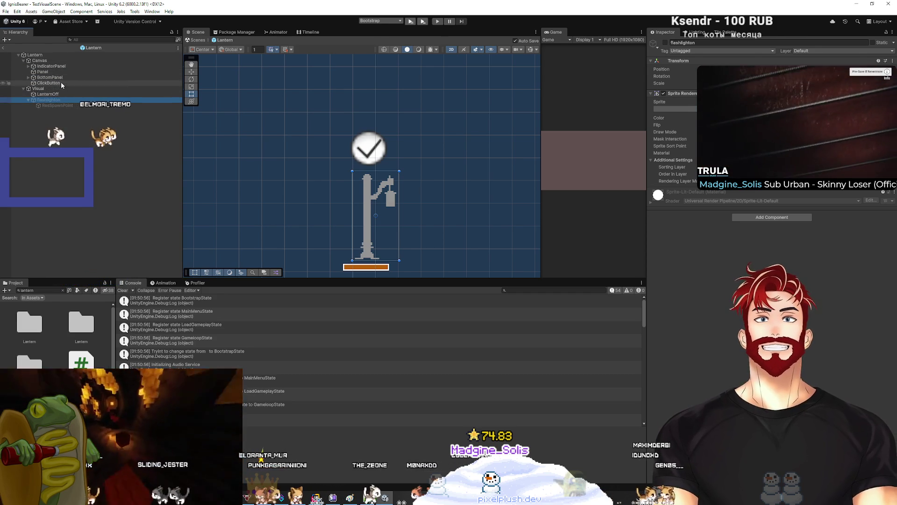
click(48, 83)
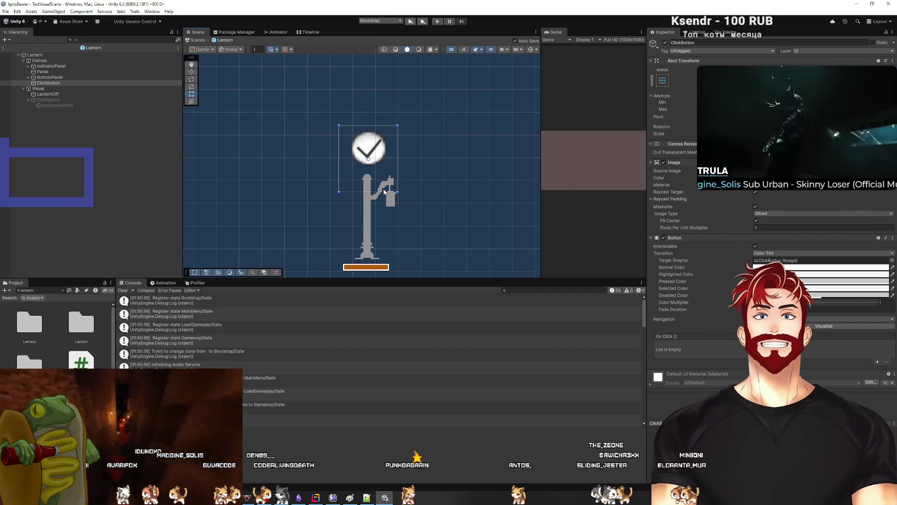
click(86, 217)
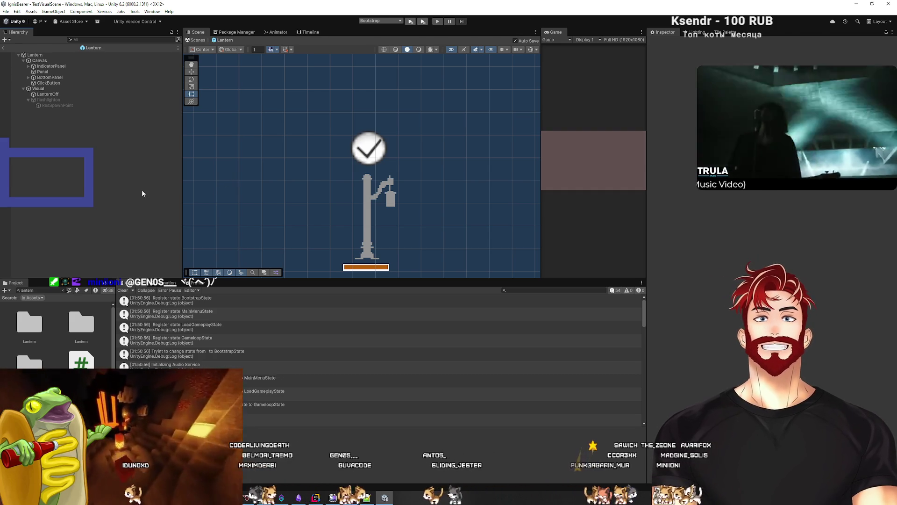
Exit the prefab, clear the lantern search, select ChurchSettings and switch to Rider's commit view
click(4, 48)
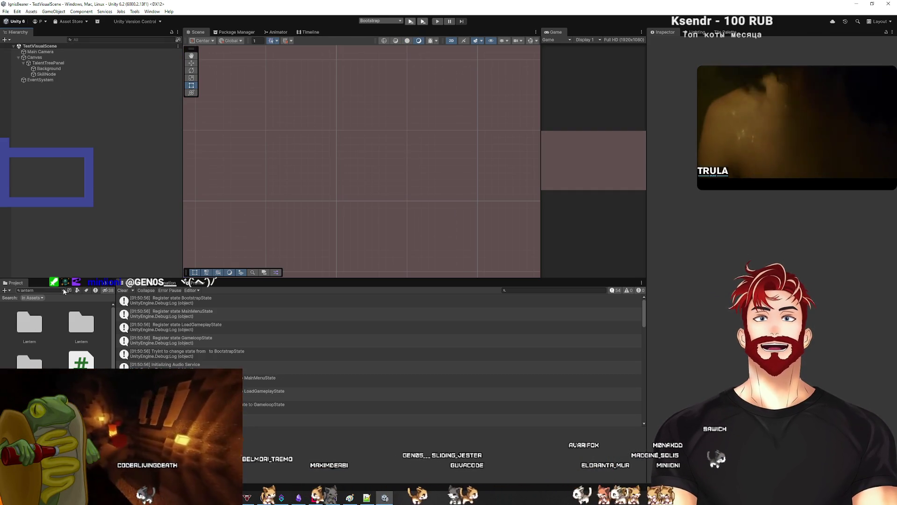
click(63, 290)
click(51, 332)
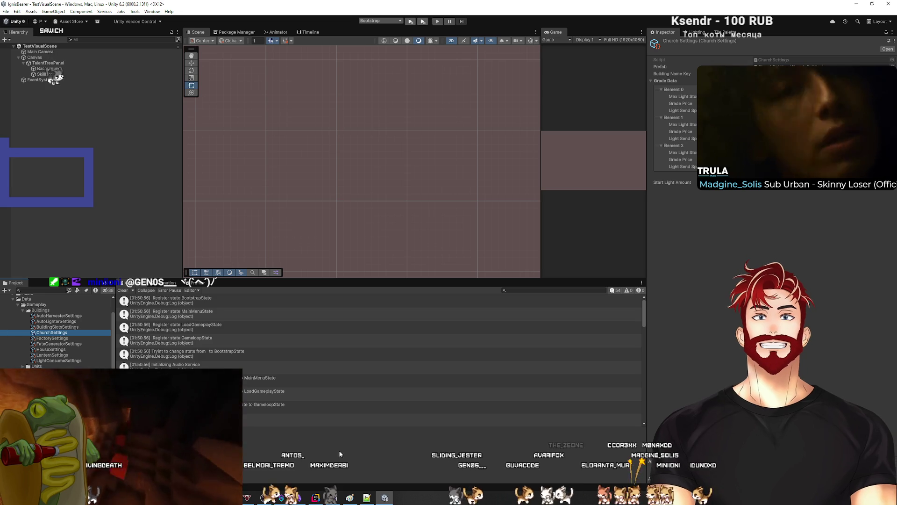
key(alt+Tab)
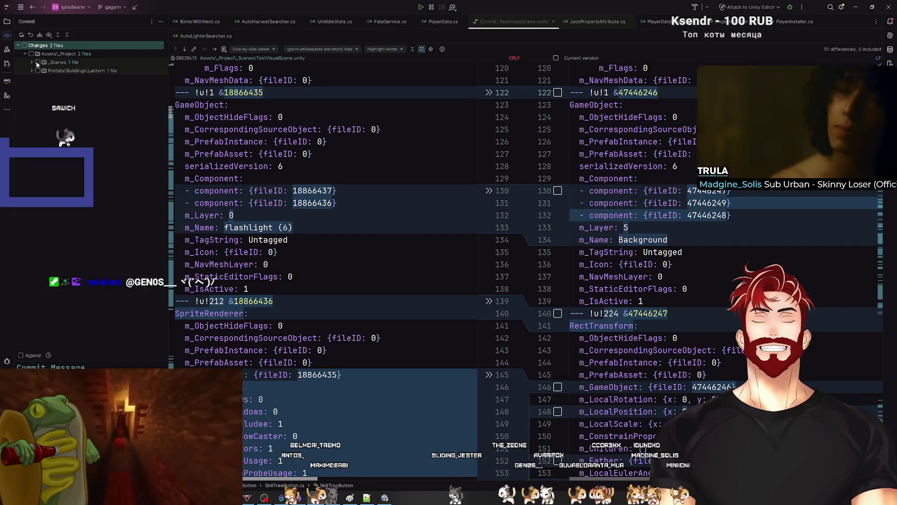
Select only Lantern.prefab for commit with the message 'lanten super duper mega fix'
click(31, 62)
click(31, 78)
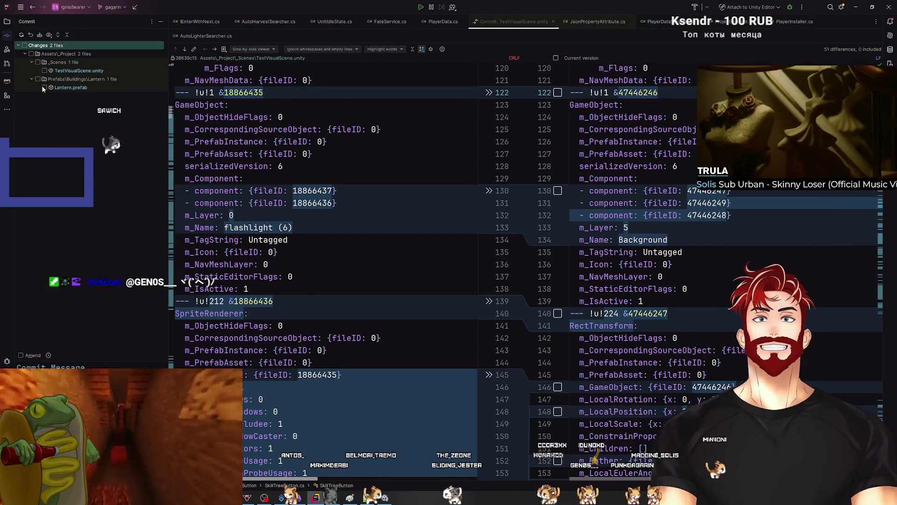
click(71, 88)
text(lant)
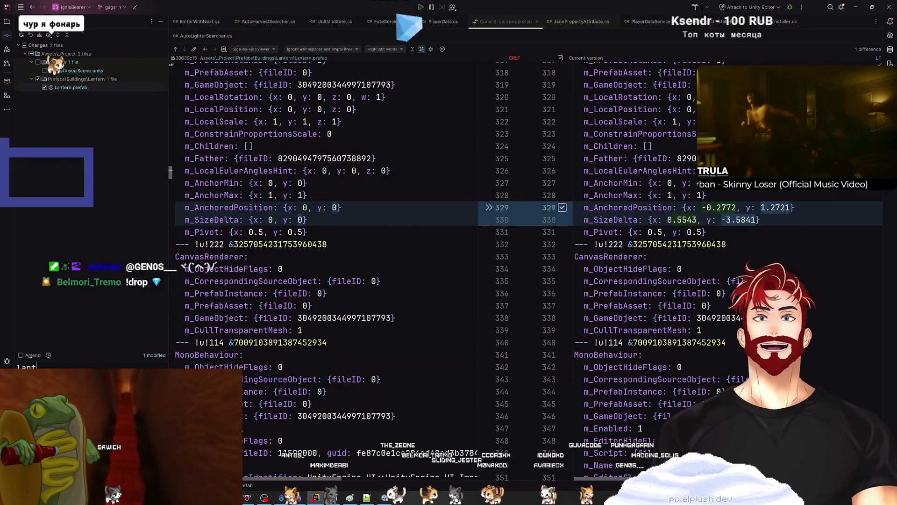
text(en super duper mega fix)
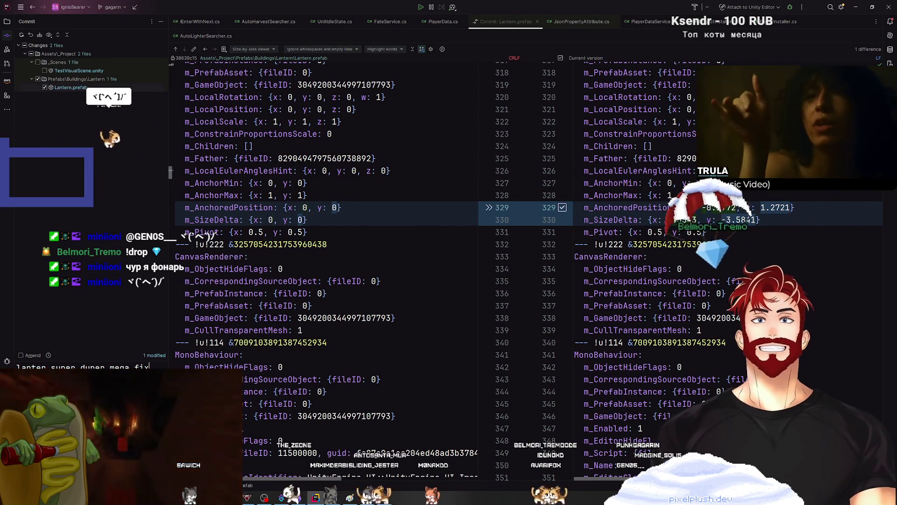
Commit and push the Lantern.prefab change, then start a new pull request
key(ctrl+alt+k)
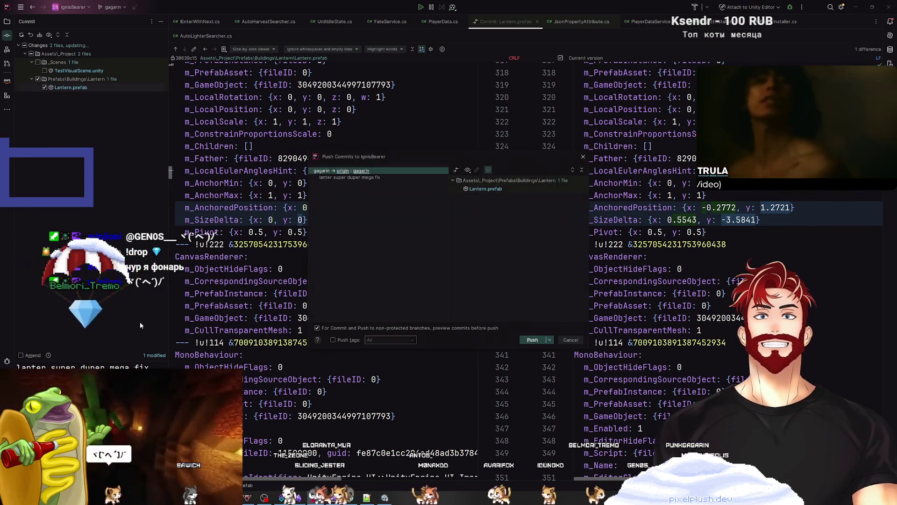
click(532, 340)
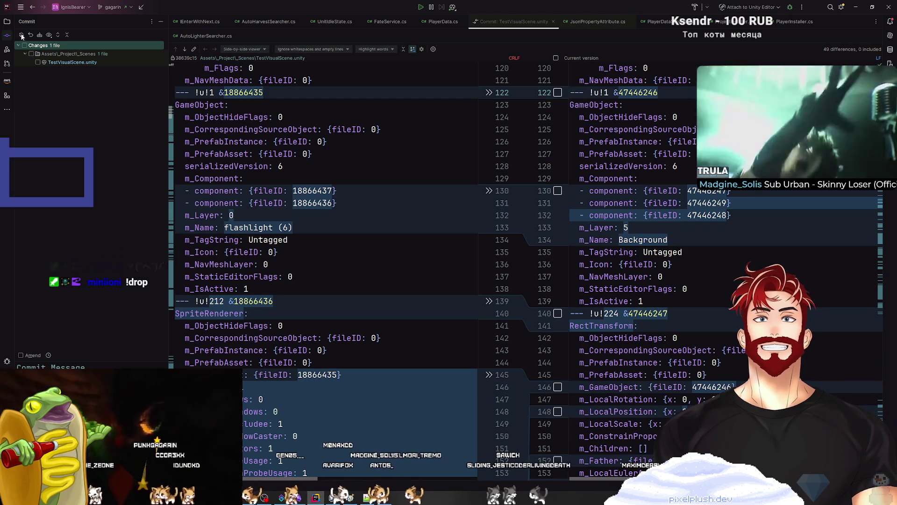
click(7, 67)
click(134, 21)
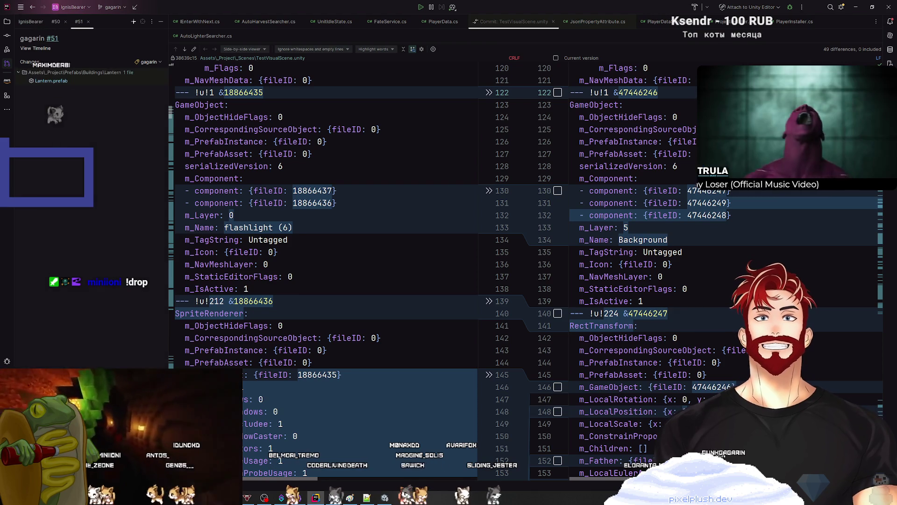
Merge pull request #51 from gagarin into main, then return to the Unity editor
click(42, 468)
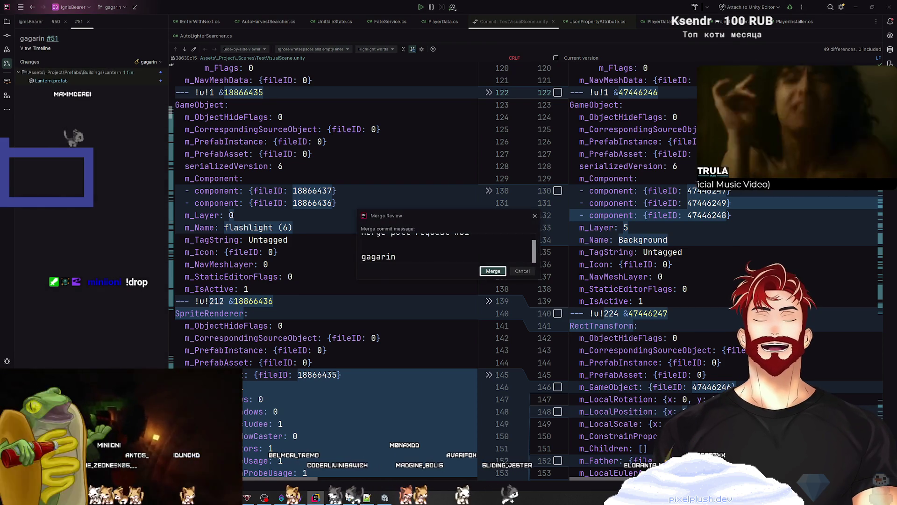
click(493, 271)
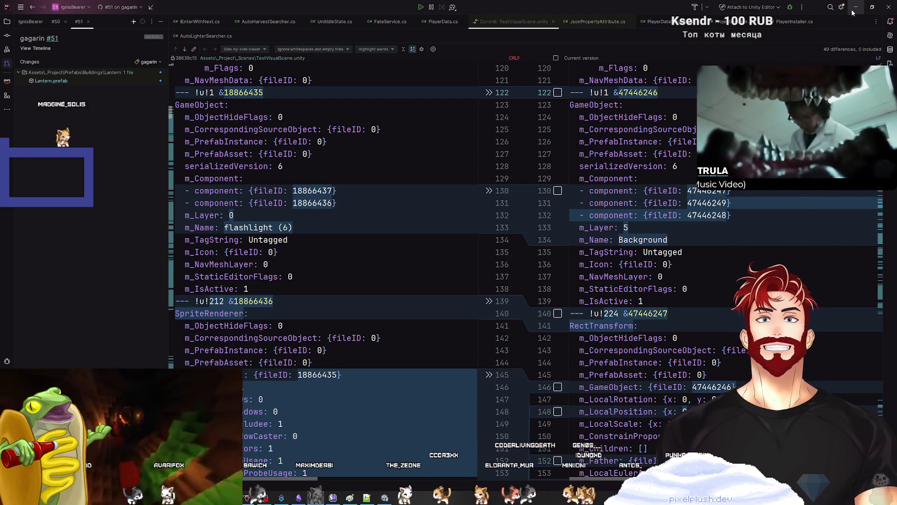
key(alt+Tab)
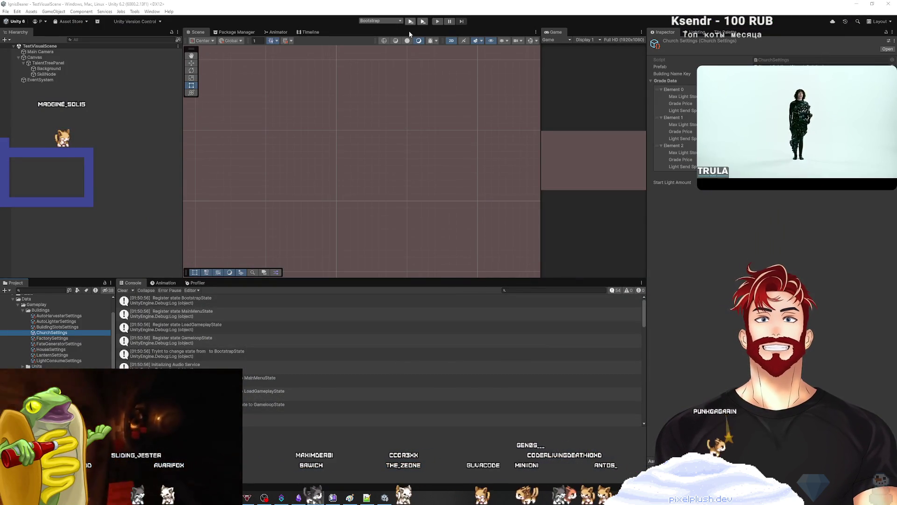
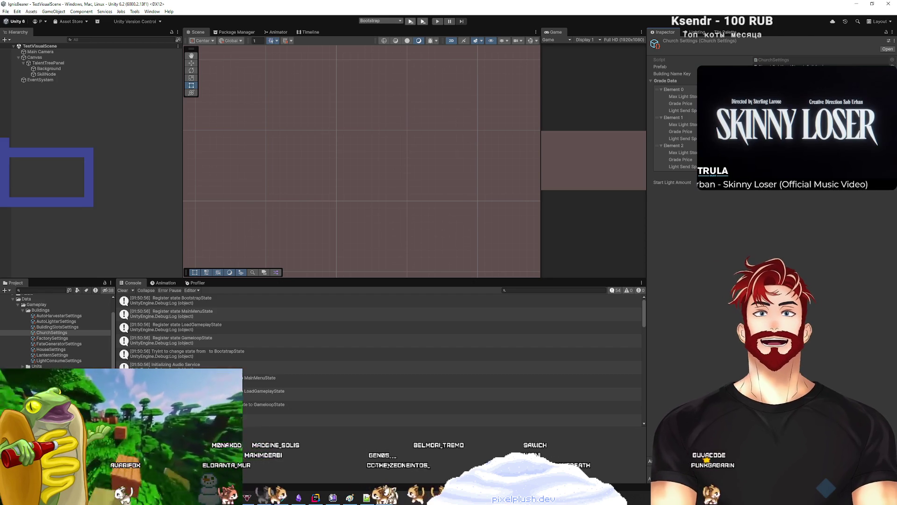
Deselect the ChurchSettings asset so the Inspector is empty
click(80, 194)
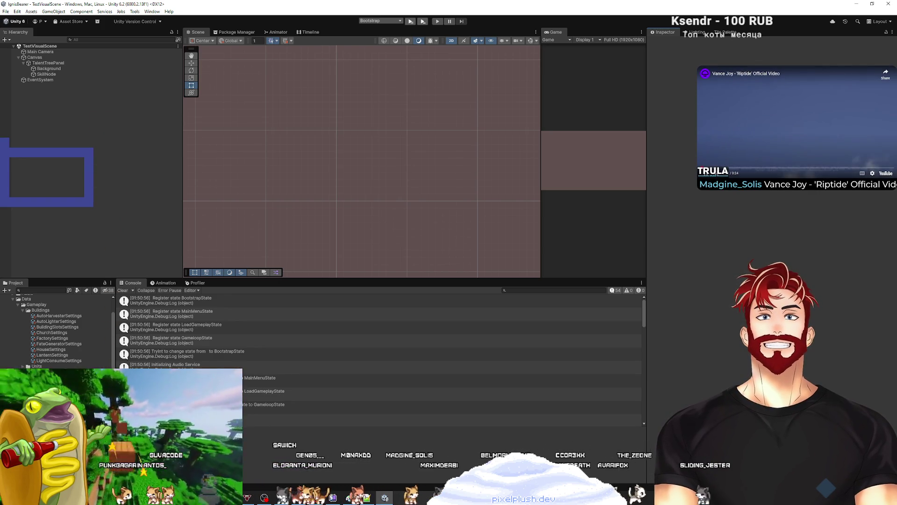
Play the game in a maximized Game view, opening and closing the church's Title info panel twice
click(410, 22)
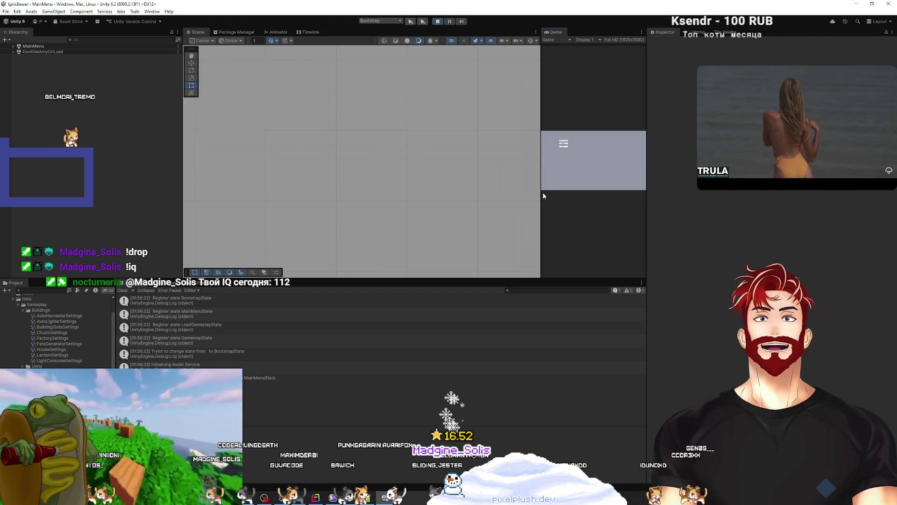
double_click(555, 35)
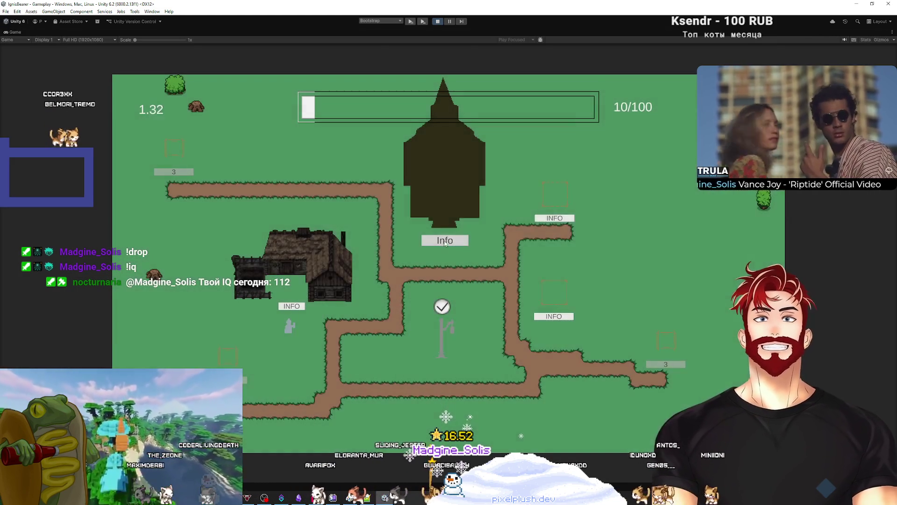
click(457, 241)
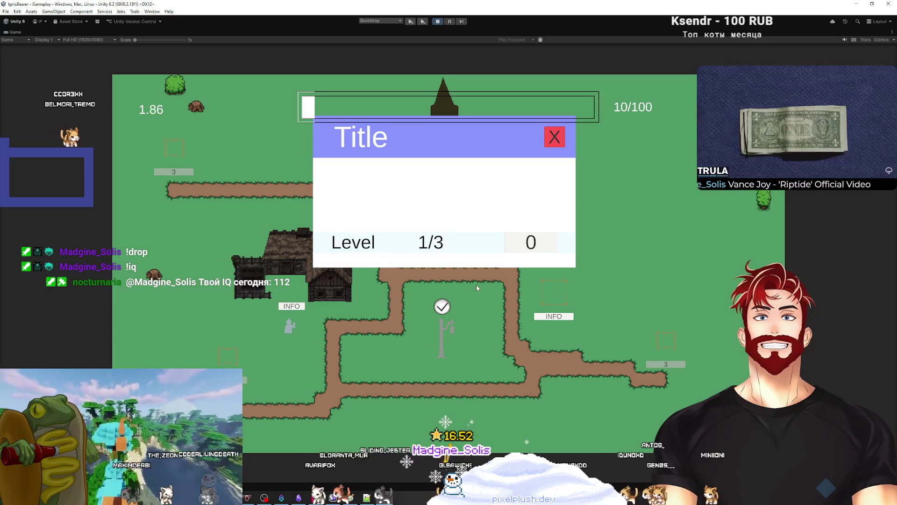
click(555, 137)
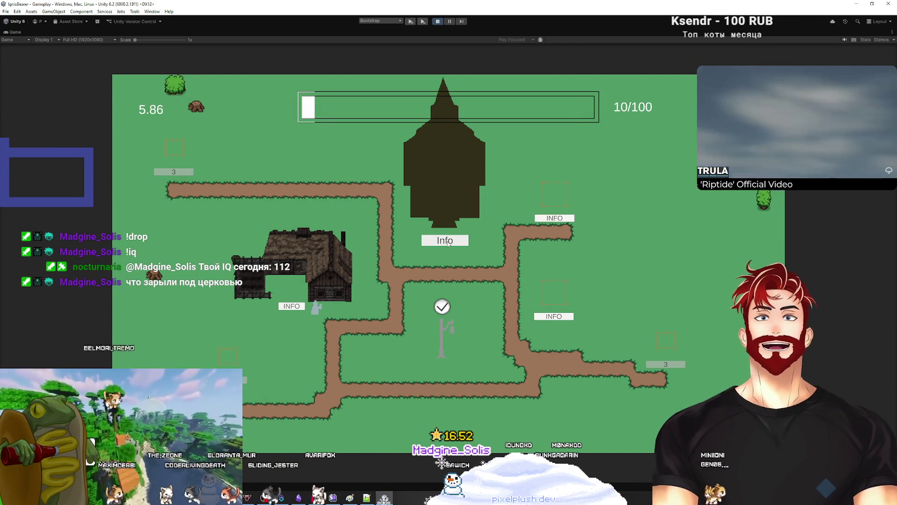
click(447, 242)
click(300, 168)
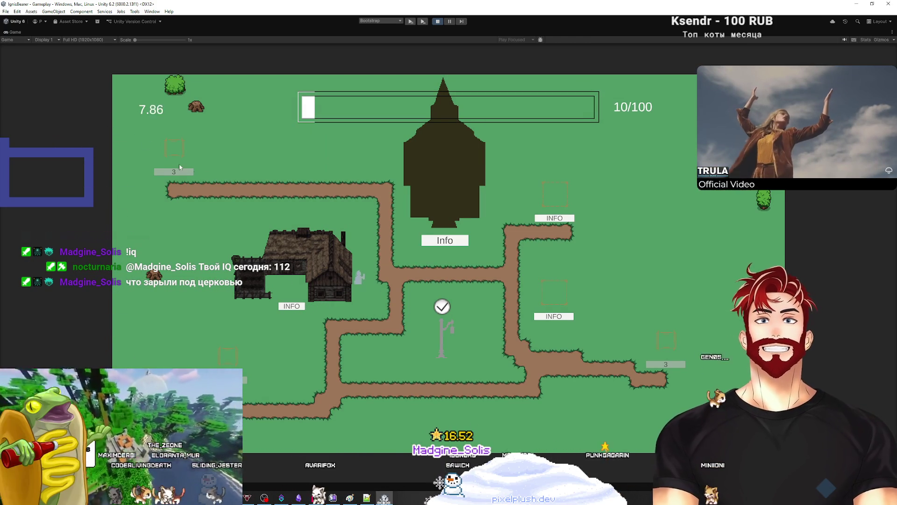
double_click(12, 33)
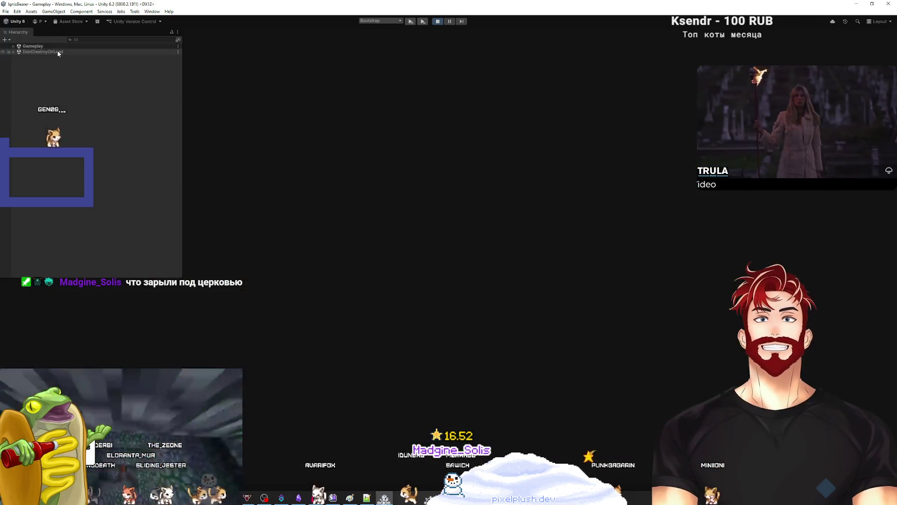
Expand the Gameplay scene, widen the Game preview, and select ChurchBuilding(Clone) via a 'Church' search
scroll(434, 191, down, 5)
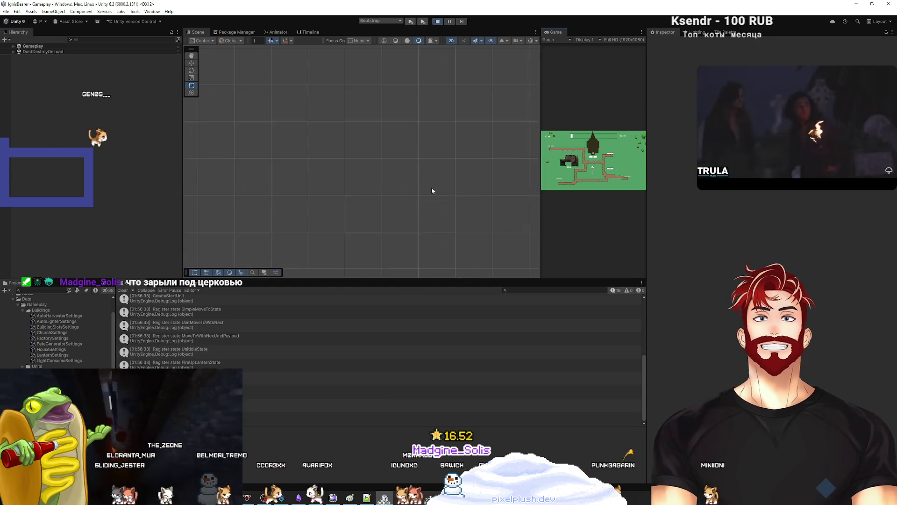
click(14, 46)
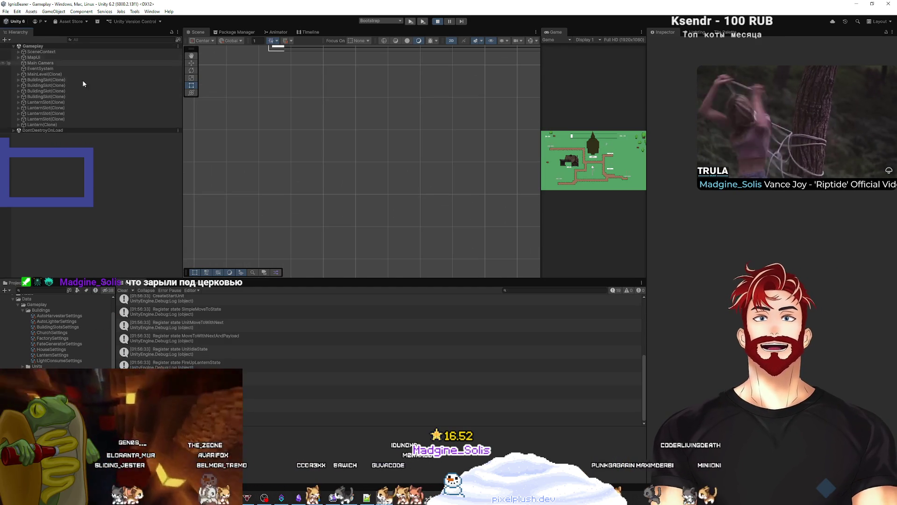
mouse_move(535, 159)
mouse_down()
mouse_move(264, 159)
mouse_move(397, 159)
mouse_up()
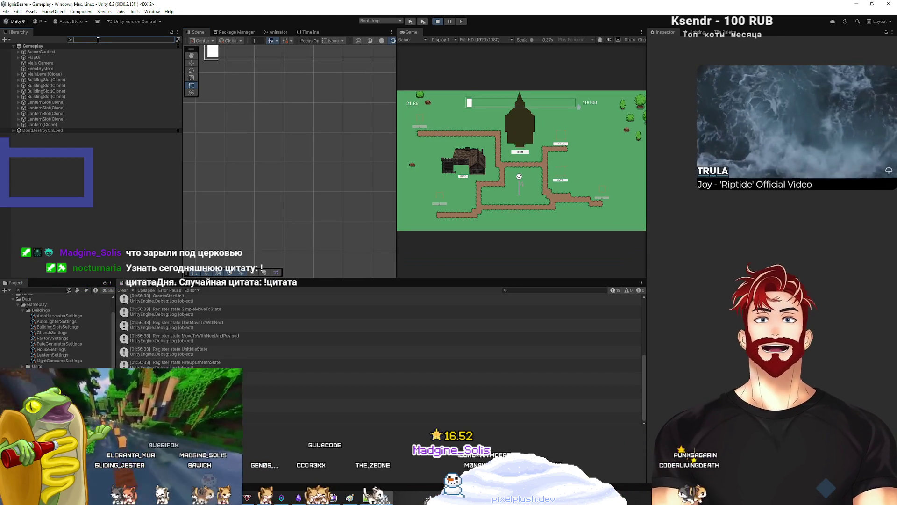
click(98, 40)
text(Church)
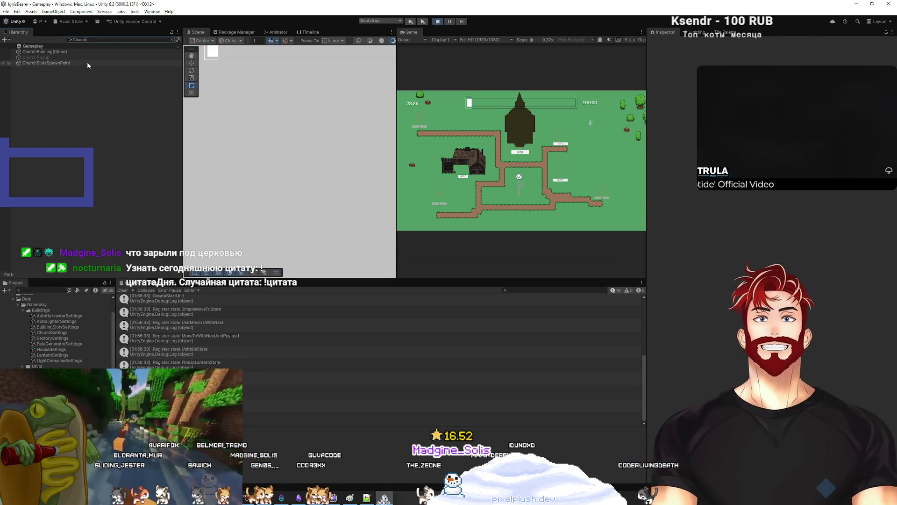
click(74, 51)
click(172, 39)
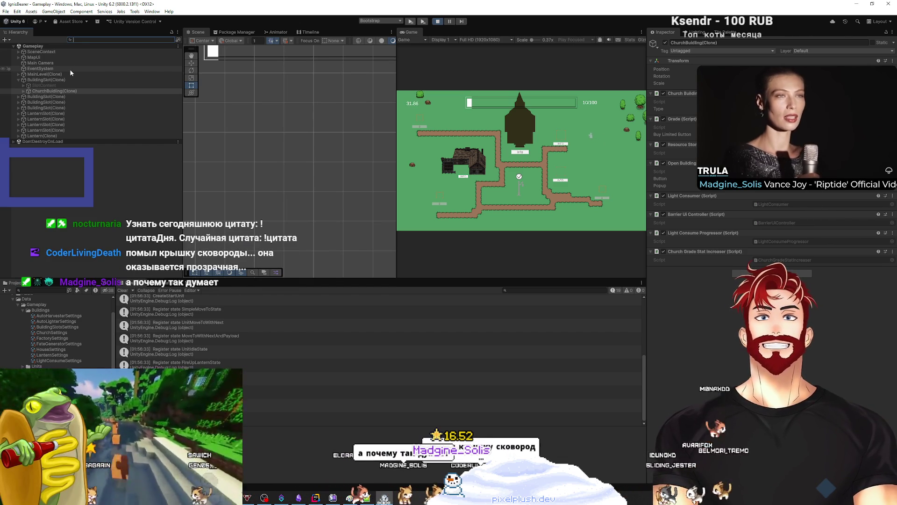
Frame the church's Visual and Canvas children, toggle the Canvas checkbox, and enlarge the Game view
click(23, 92)
click(29, 103)
key(f)
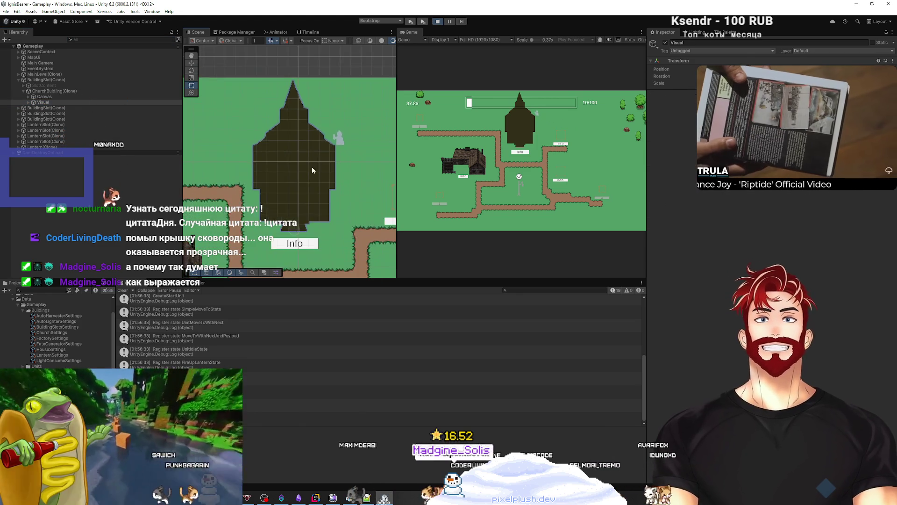
click(313, 171)
key(f)
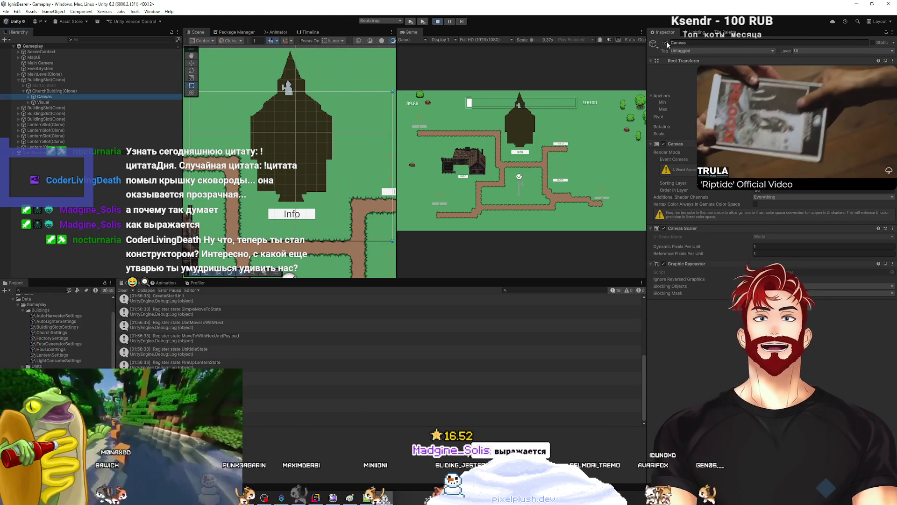
click(665, 43)
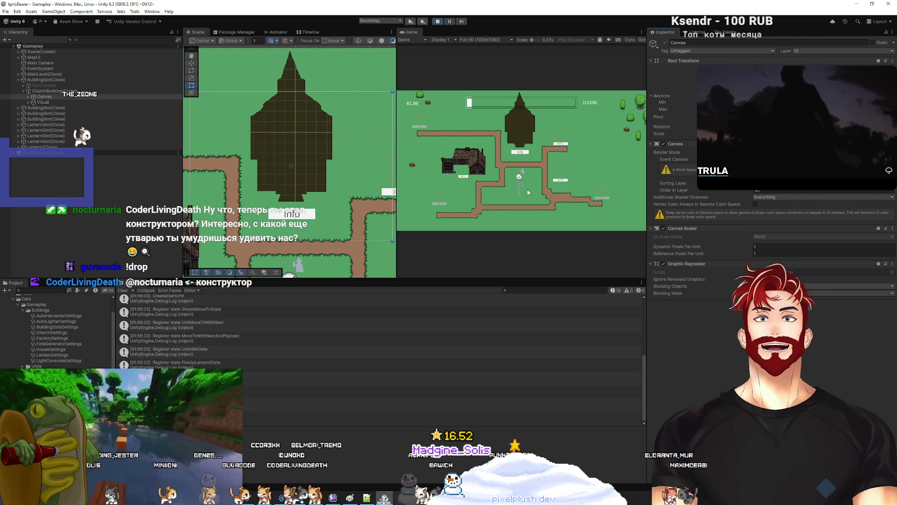
drag(396, 155, 210, 154)
drag(448, 281, 407, 403)
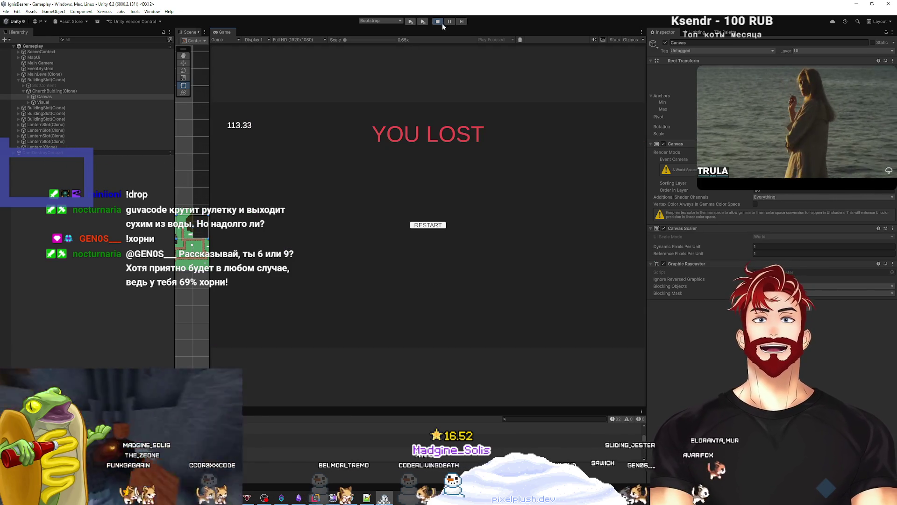
Exit Play mode to return to TestVisualScene
click(442, 24)
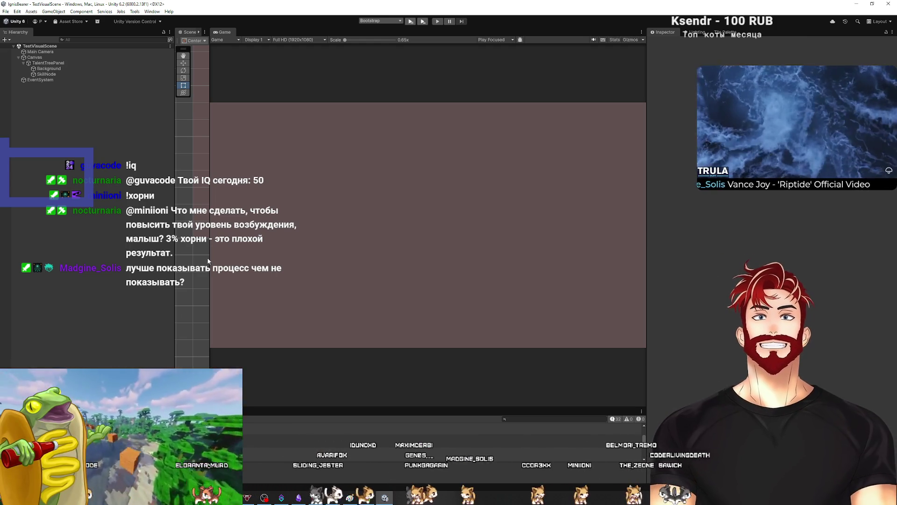
Widen the Scene view again and pan to recentre the pink TalentTreePanel canvas
drag(210, 248, 516, 250)
scroll(252, 281, up, 5)
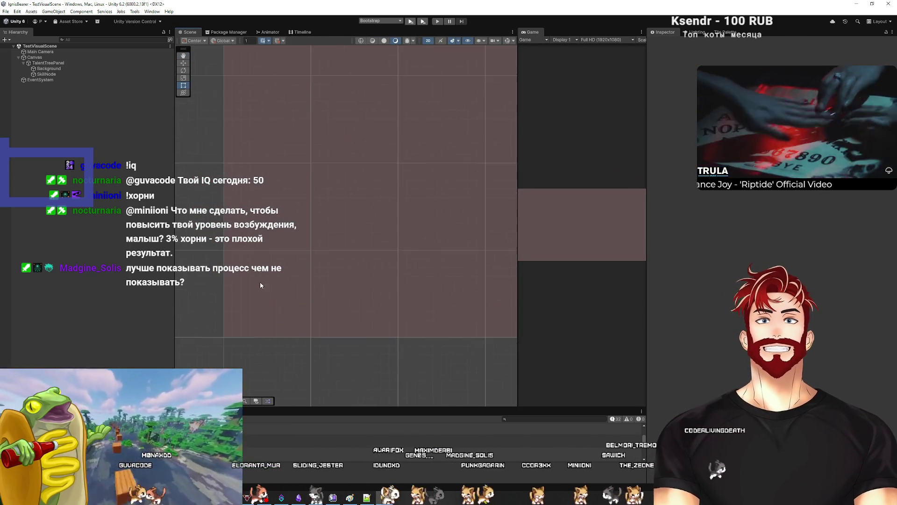
scroll(280, 283, down, 3)
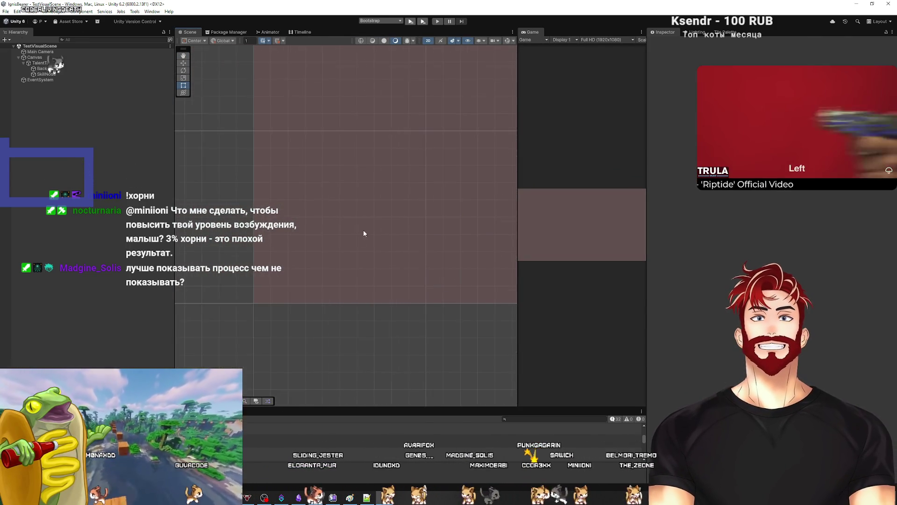
scroll(282, 285, down, 5)
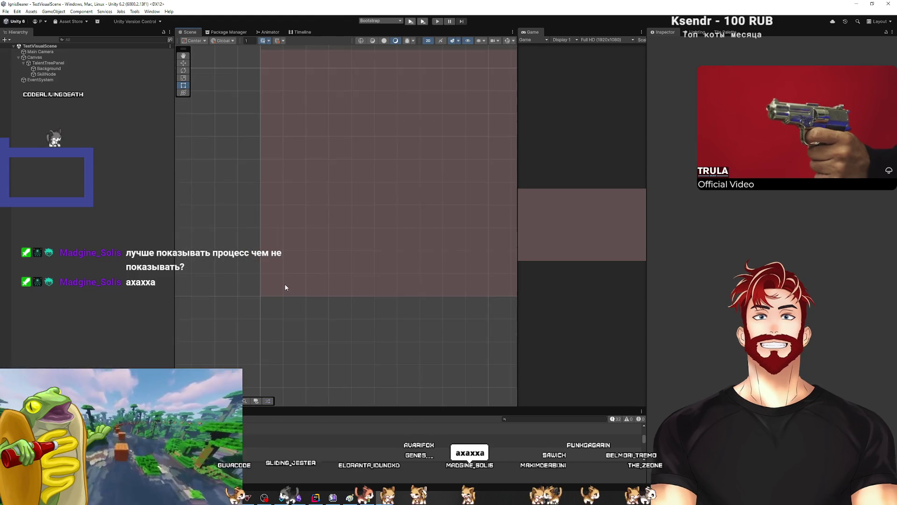
drag(267, 267, 289, 264)
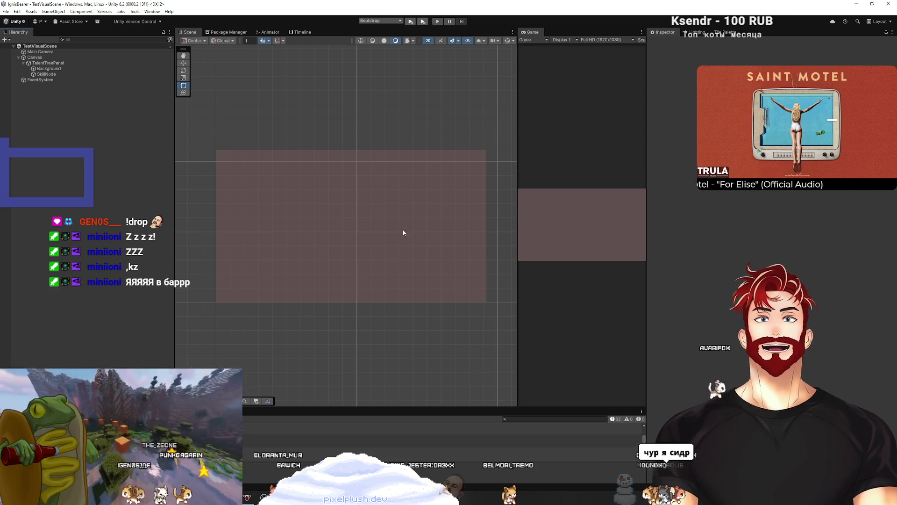
Add a UI Image child under SkillNode and name it Background
click(50, 74)
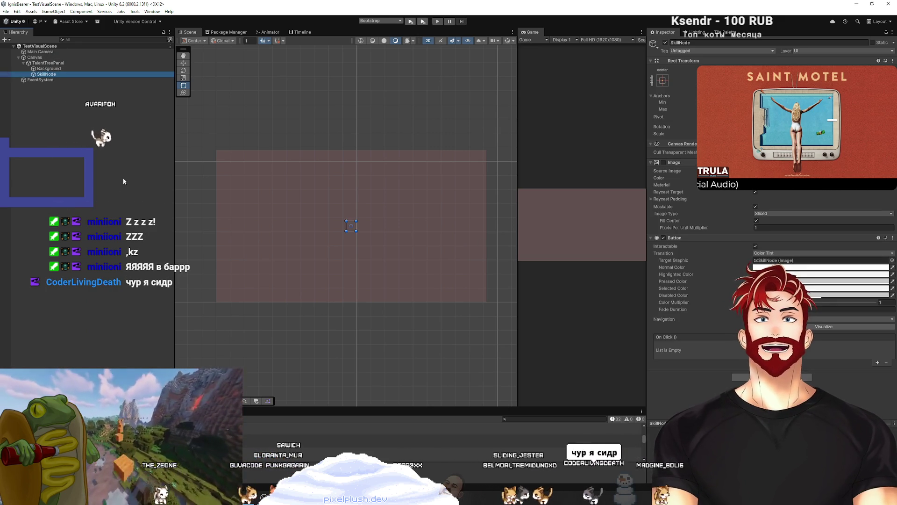
scroll(349, 205, up, 3)
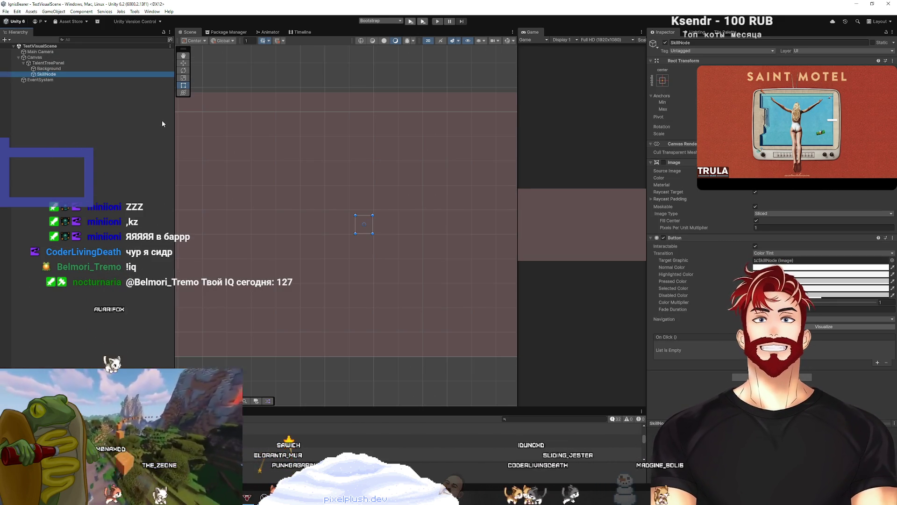
right_click(47, 76)
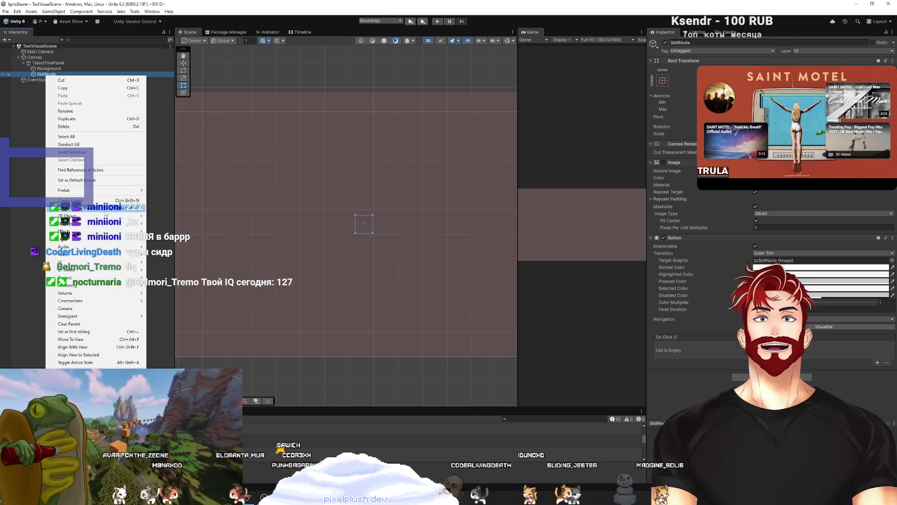
mouse_move(136, 262)
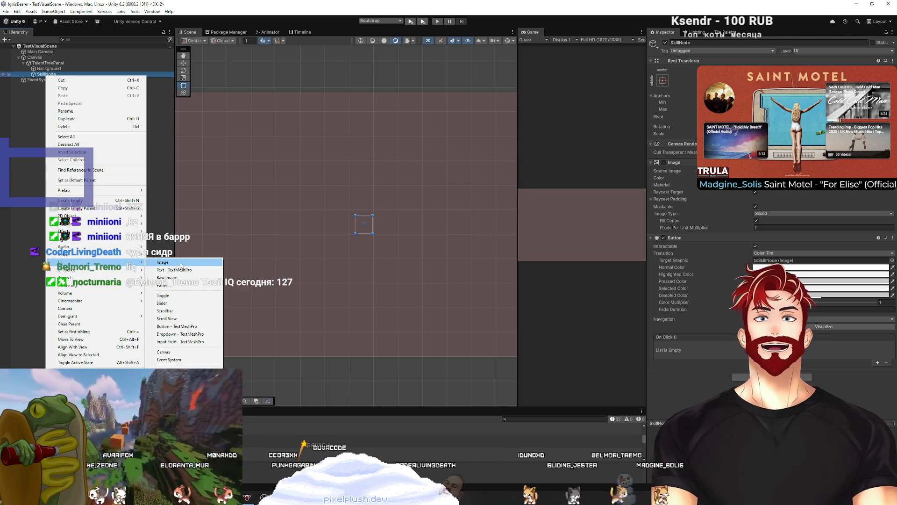
click(182, 265)
text(ackground)
key(Return)
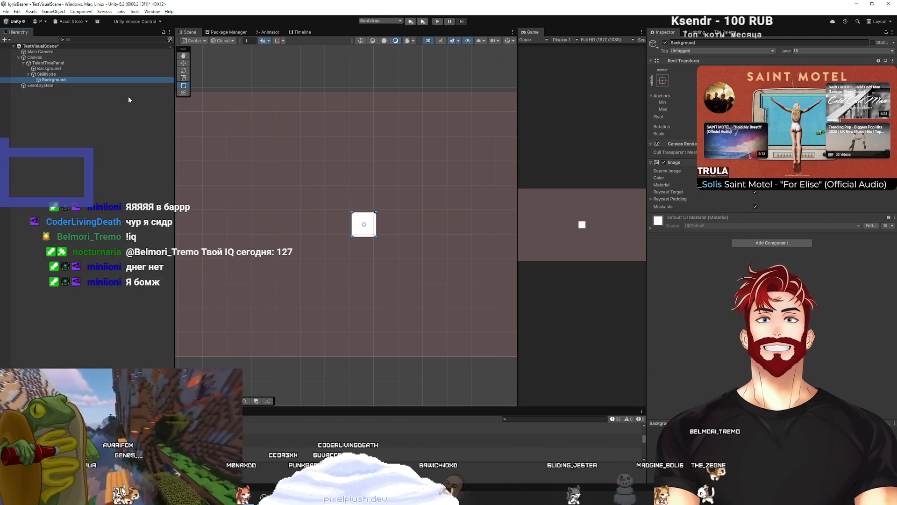
Set Background's anchor preset to stretch/stretch so it fills SkillNode, then widen the Game view
click(47, 74)
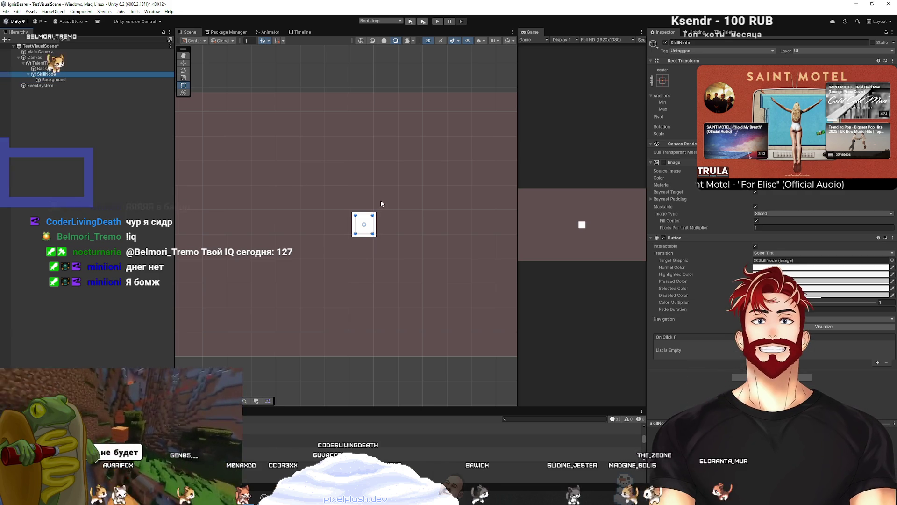
key(f)
click(53, 80)
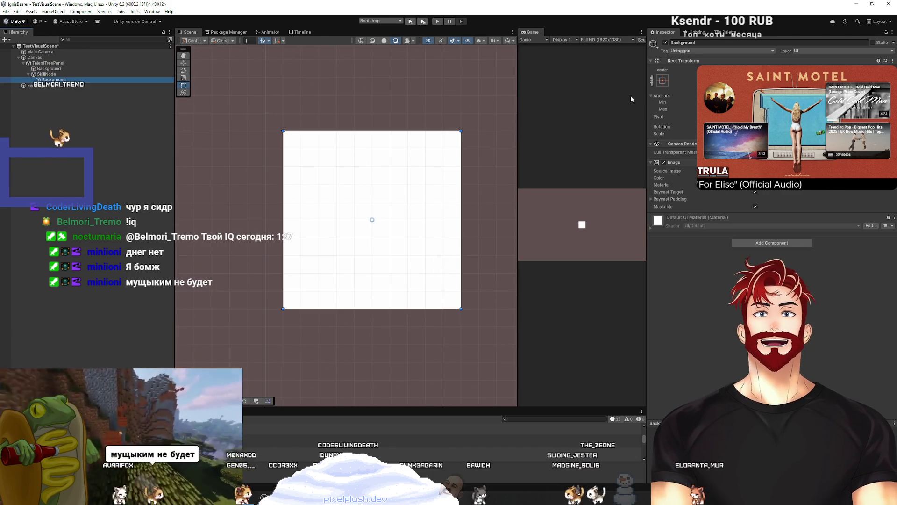
click(662, 80)
click(667, 185)
scroll(516, 237, up, 2)
mouse_move(517, 234)
mouse_down()
mouse_move(225, 234)
mouse_move(429, 225)
mouse_up()
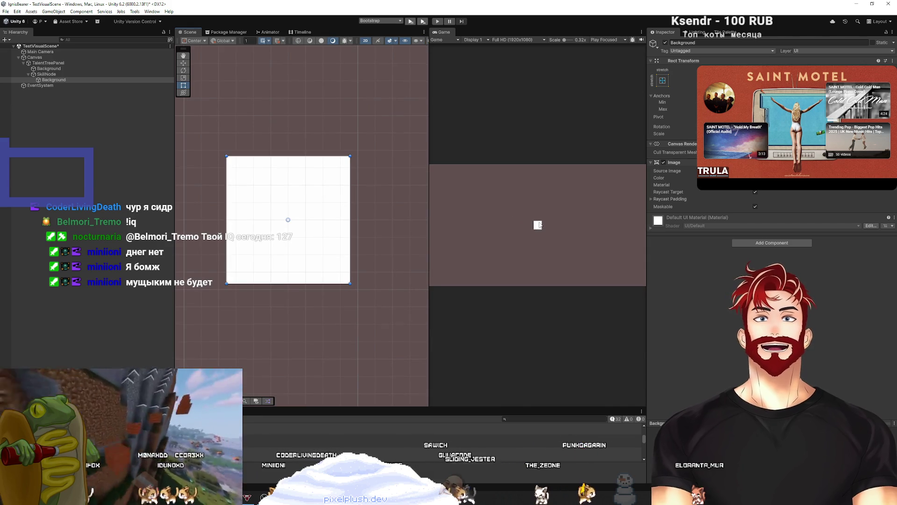
click(45, 74)
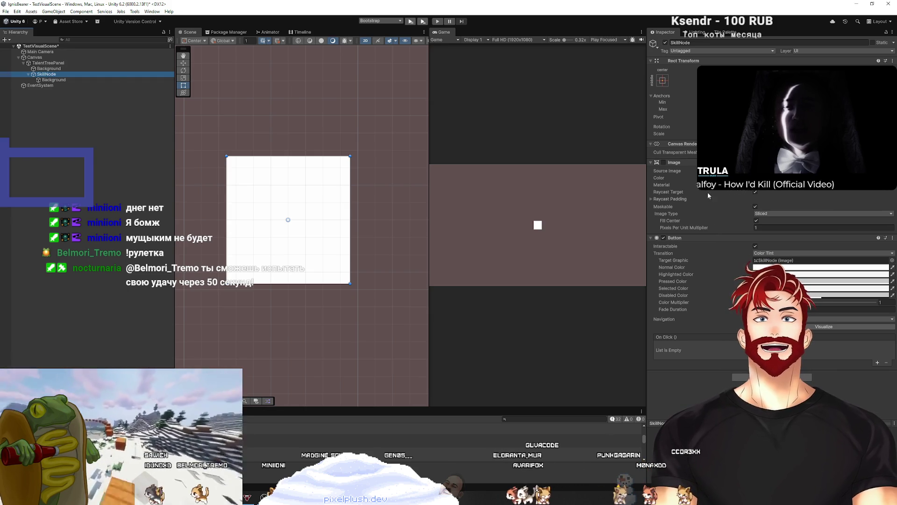
click(848, 275)
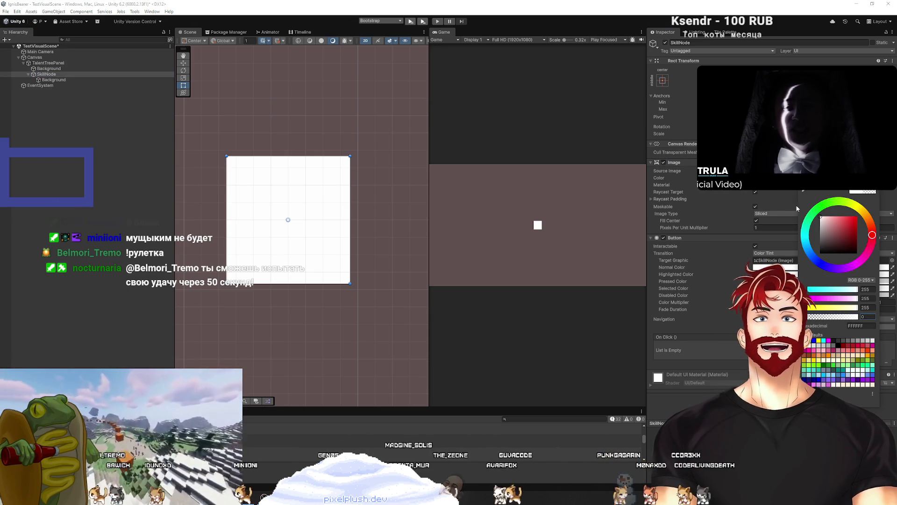
key(Escape)
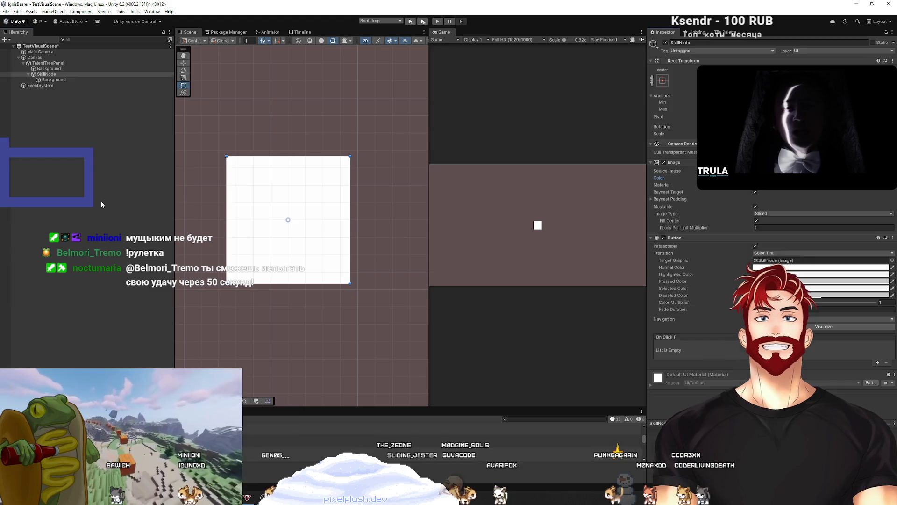
click(102, 204)
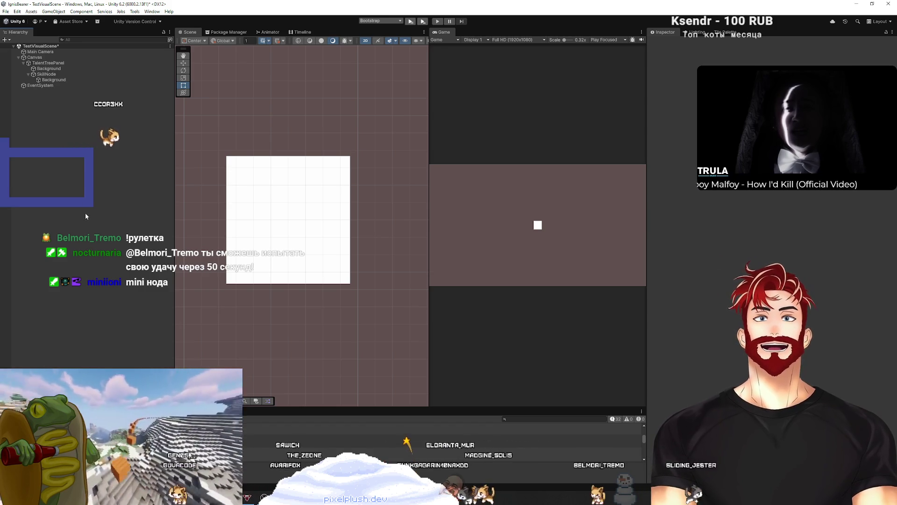
click(54, 79)
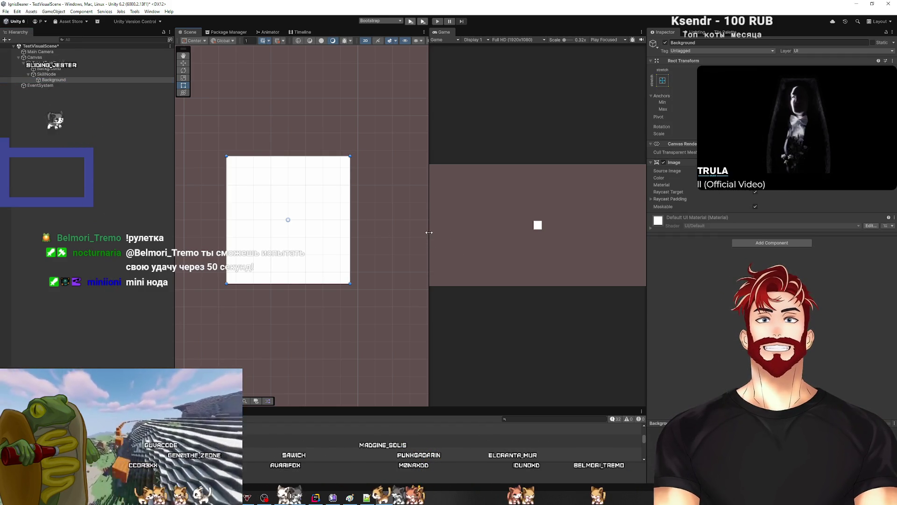
Drag the Scene/Game splitter right to widen the Scene view, then reselect SkillNode
drag(430, 233, 540, 233)
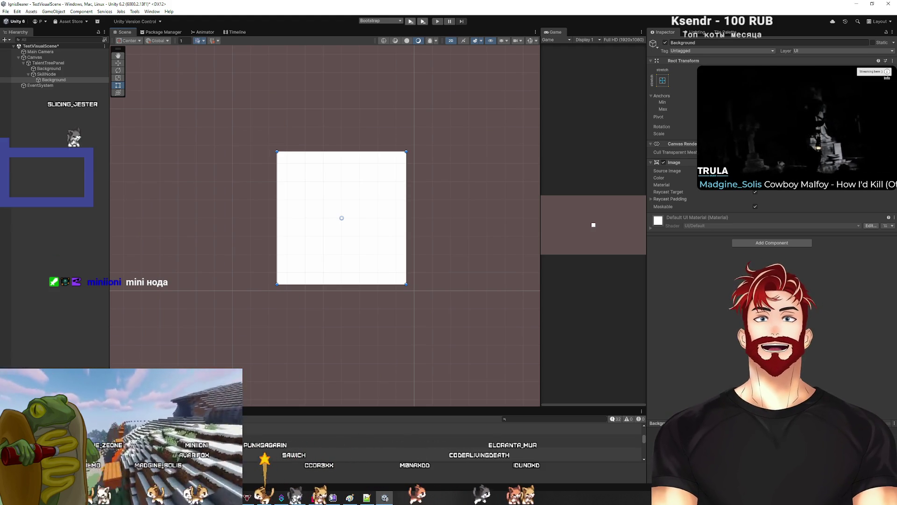
click(63, 90)
click(50, 75)
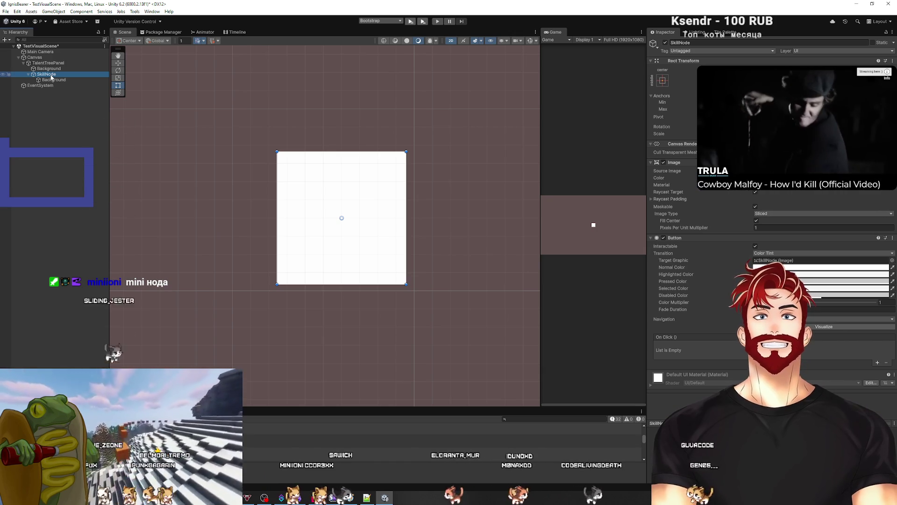
Add a Text - TextMeshPro child under SkillNode and replace 'New Text' with '10'
right_click(51, 77)
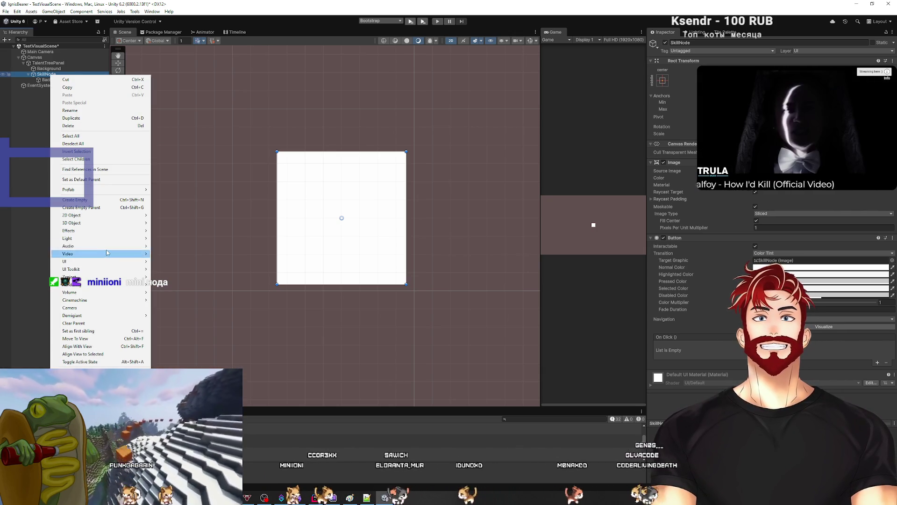
mouse_move(76, 264)
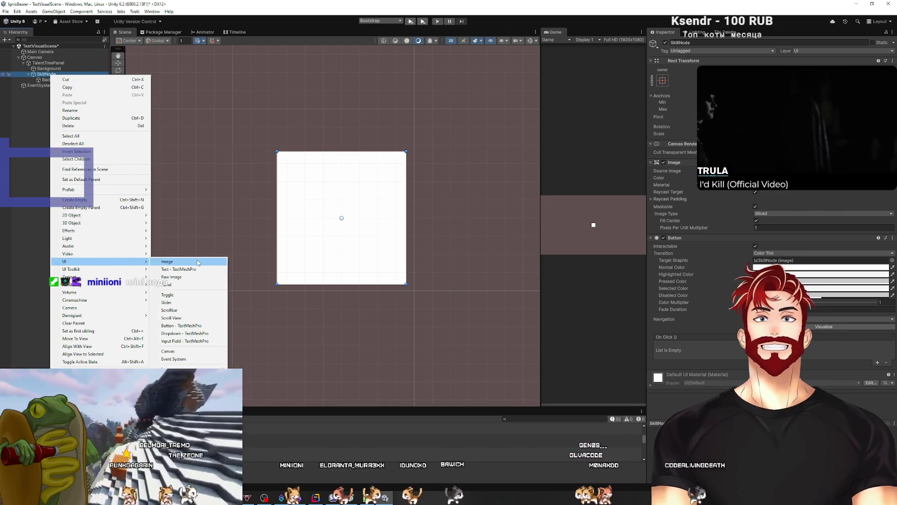
click(189, 269)
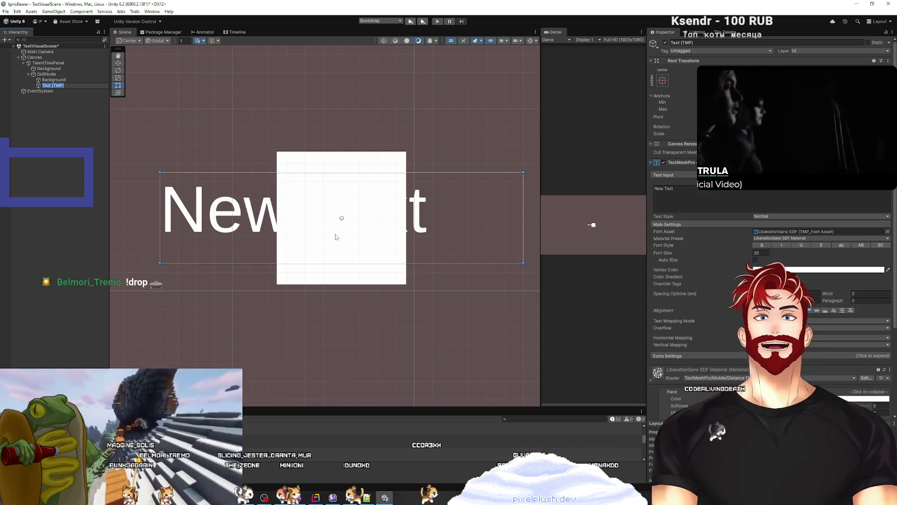
click(703, 191)
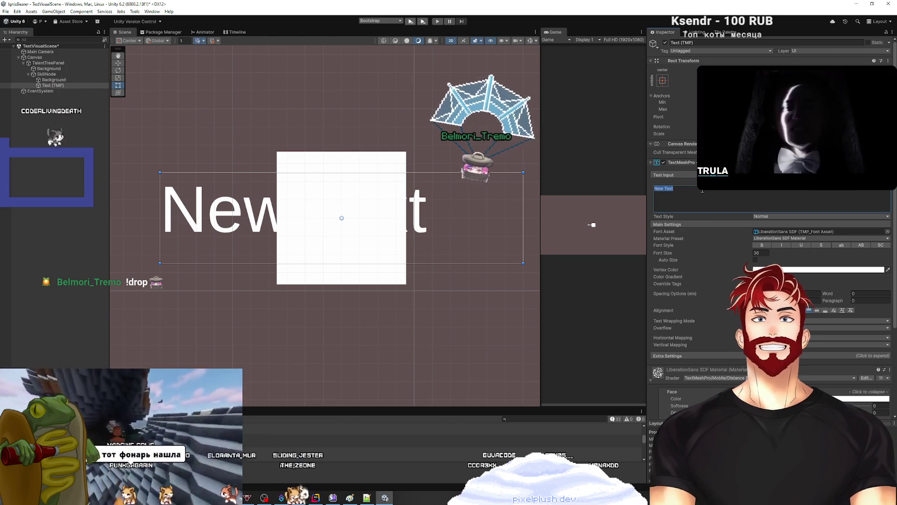
text(10)
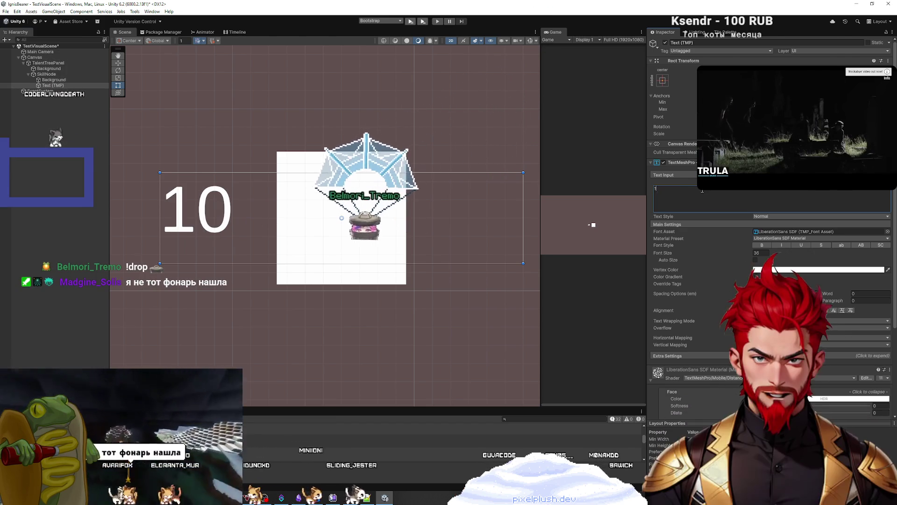
click(590, 224)
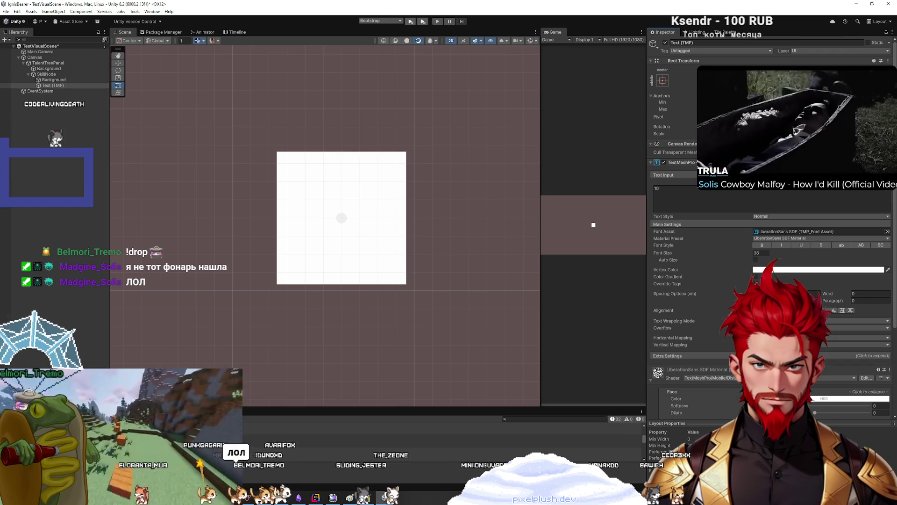
Move the Text (TMP) label along Y so '10' sits below the white node, then widen the Game view
click(52, 85)
key(w)
mouse_move(343, 192)
mouse_down()
mouse_move(325, 320)
mouse_move(327, 266)
mouse_up()
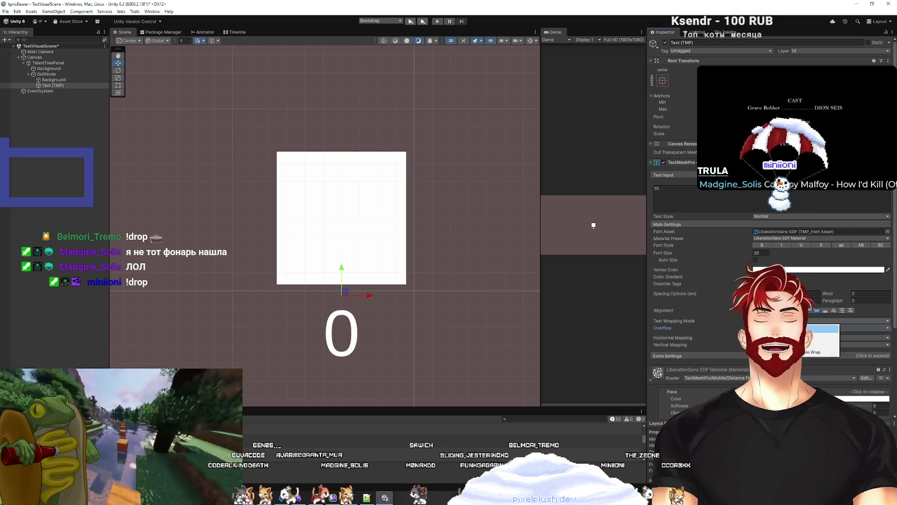
key(ctrl+z)
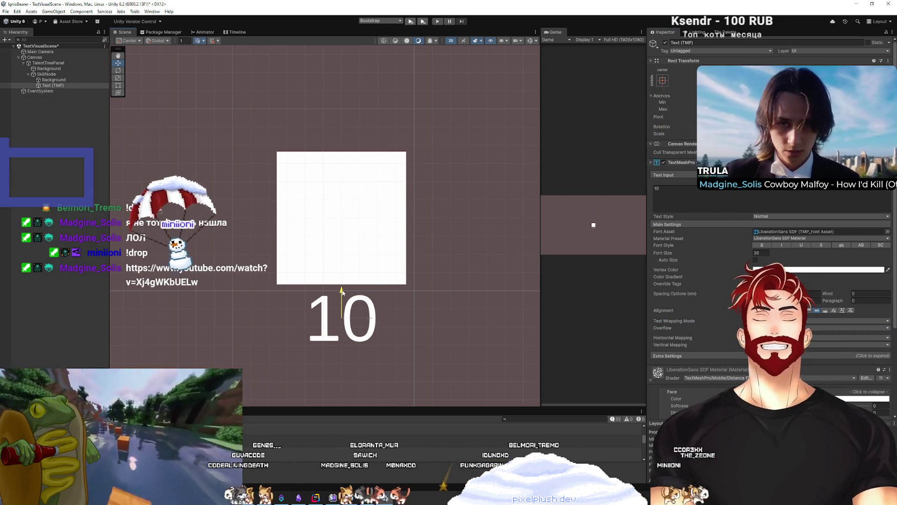
mouse_move(540, 233)
mouse_down()
mouse_move(202, 266)
mouse_move(570, 261)
mouse_up()
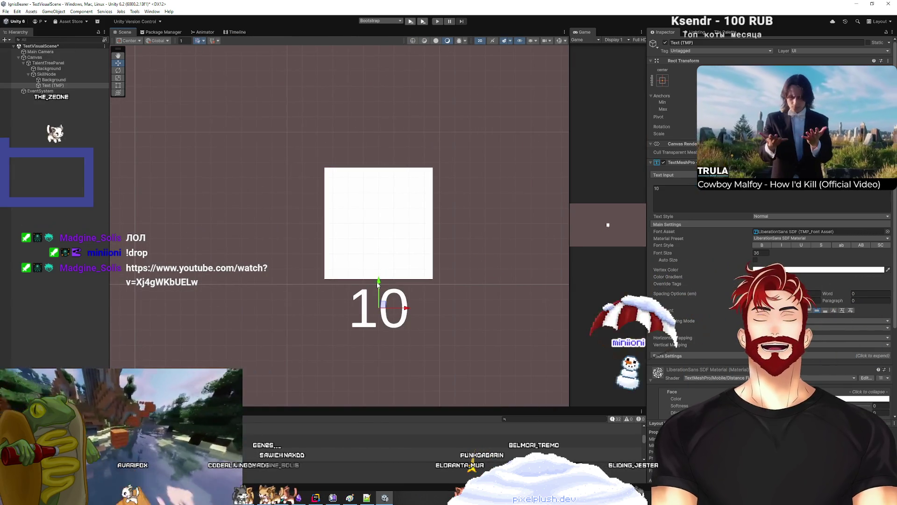
Make the '10' label's text colour blue, slightly deepened
click(823, 269)
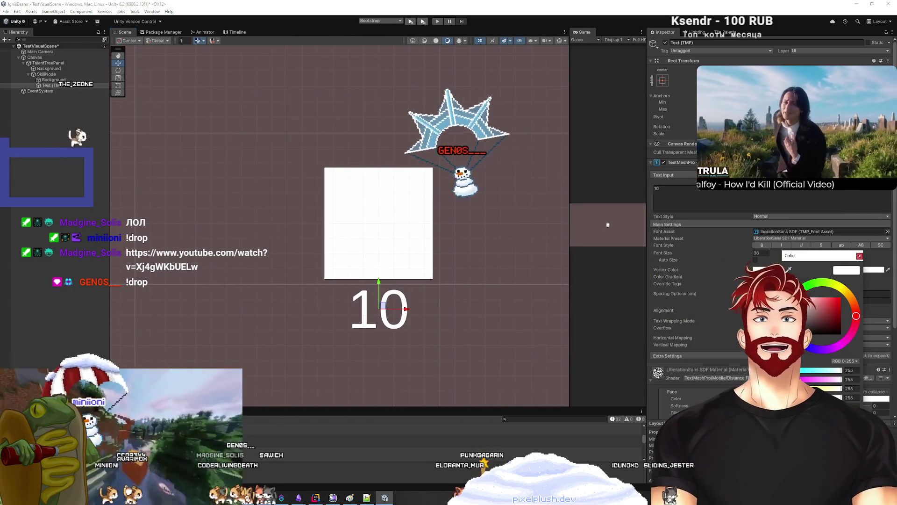
click(812, 343)
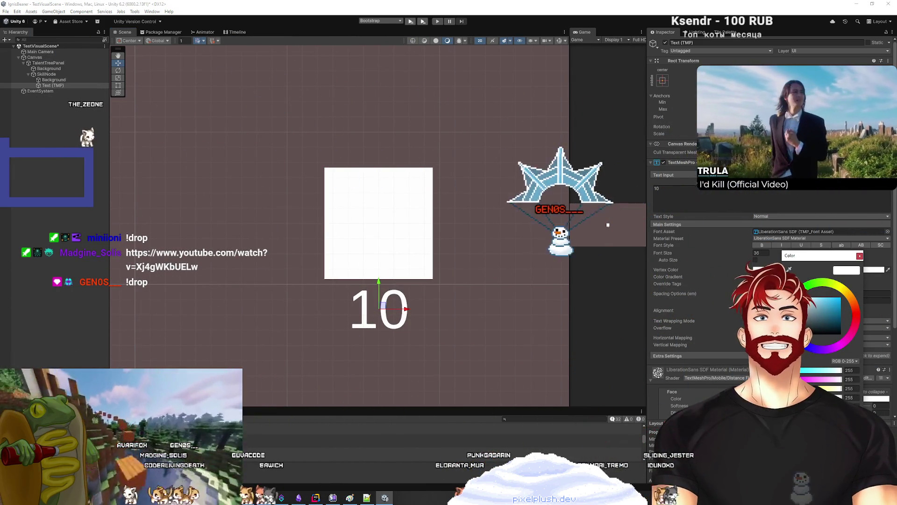
click(832, 302)
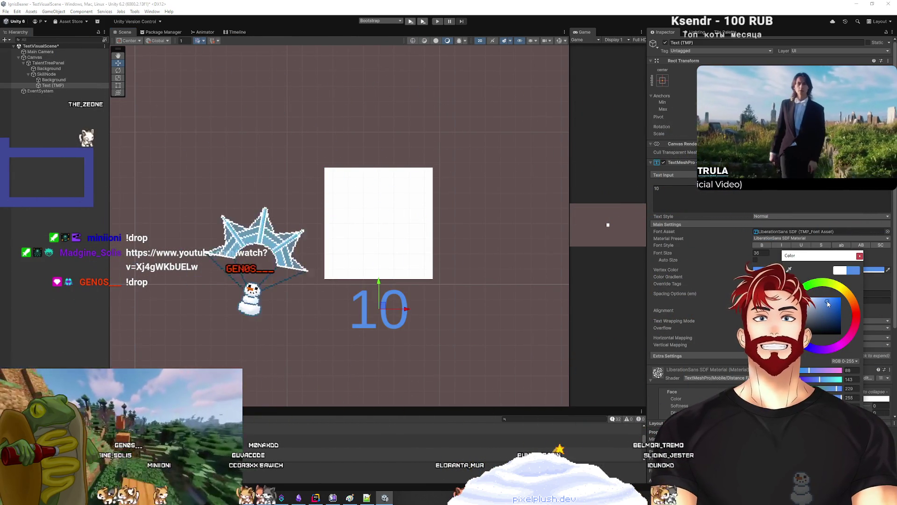
click(834, 302)
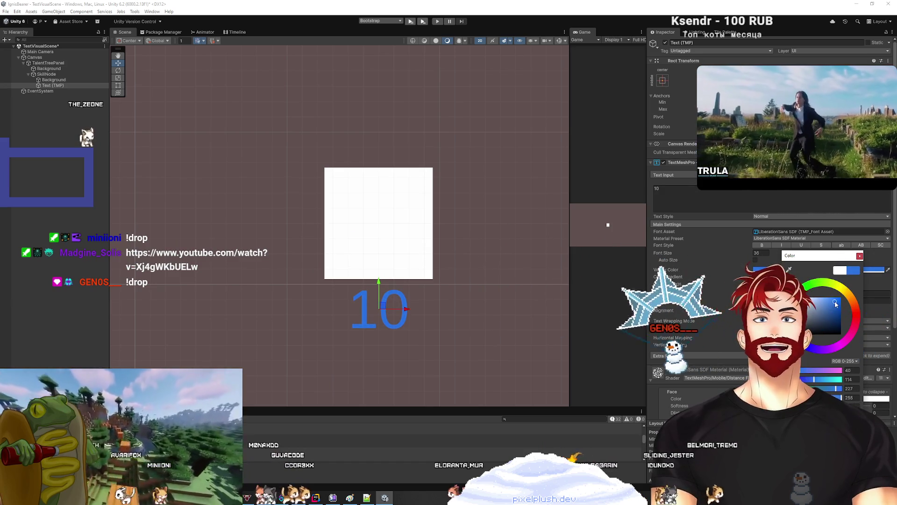
Widen the Game view by moving the Scene/Game splitter left, then check SkillNode
click(93, 242)
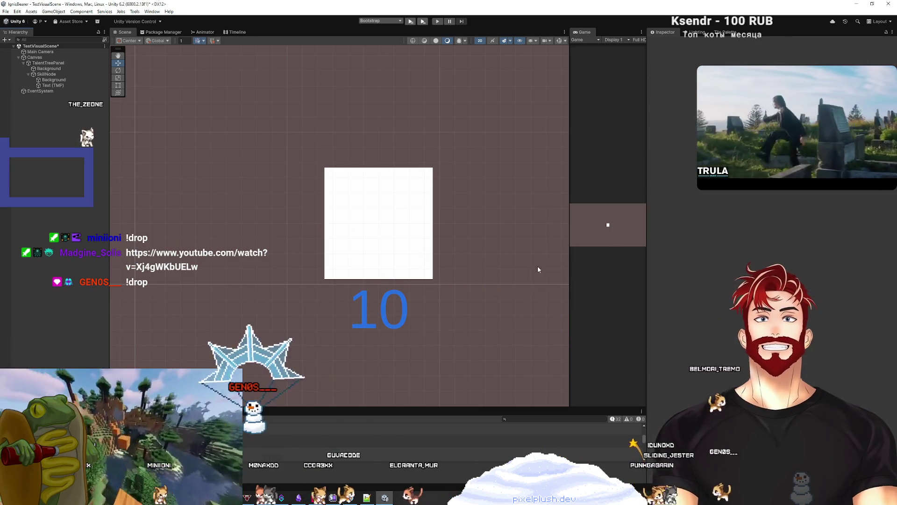
mouse_move(569, 267)
mouse_down()
mouse_move(460, 269)
mouse_move(513, 274)
mouse_up()
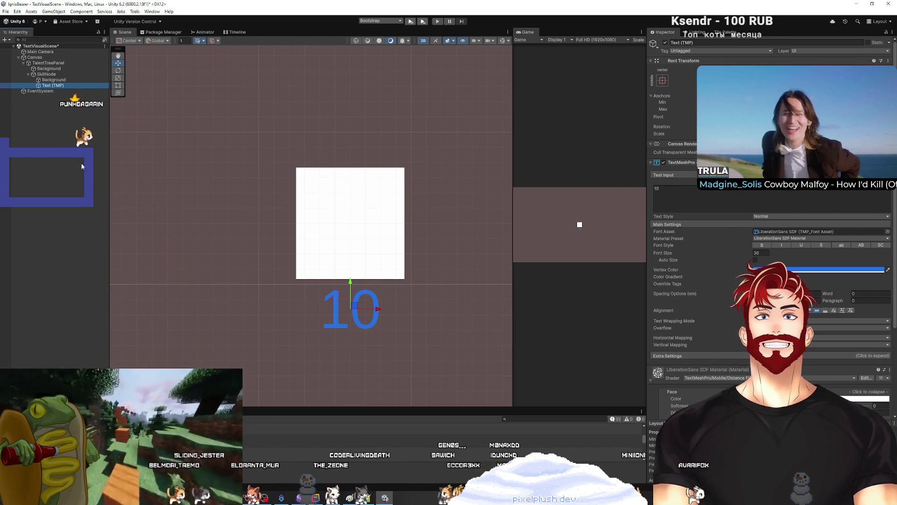
click(68, 167)
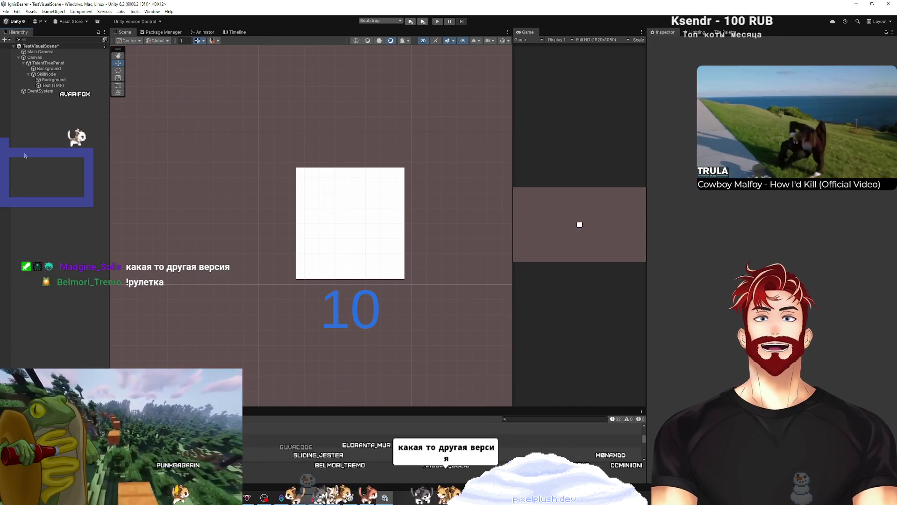
click(46, 74)
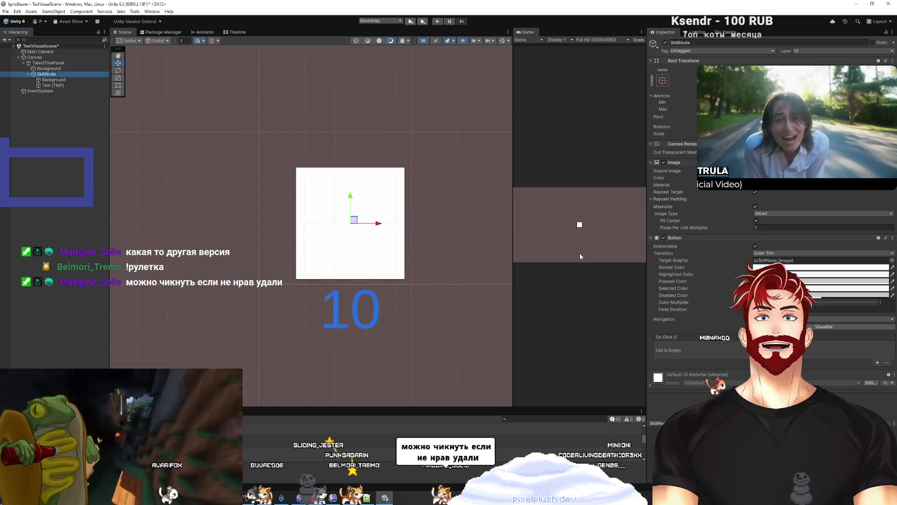
click(26, 173)
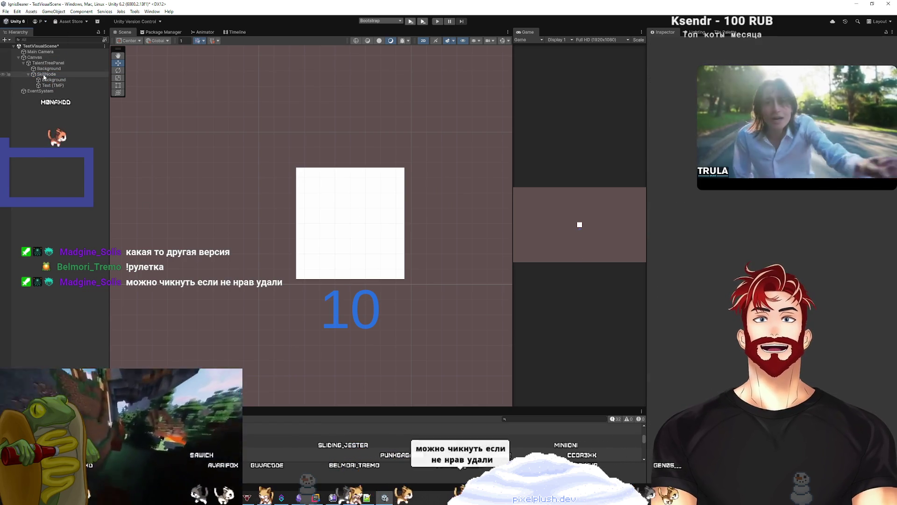
Add a UI Image child named Icon under SkillNode
right_click(44, 75)
mouse_move(70, 265)
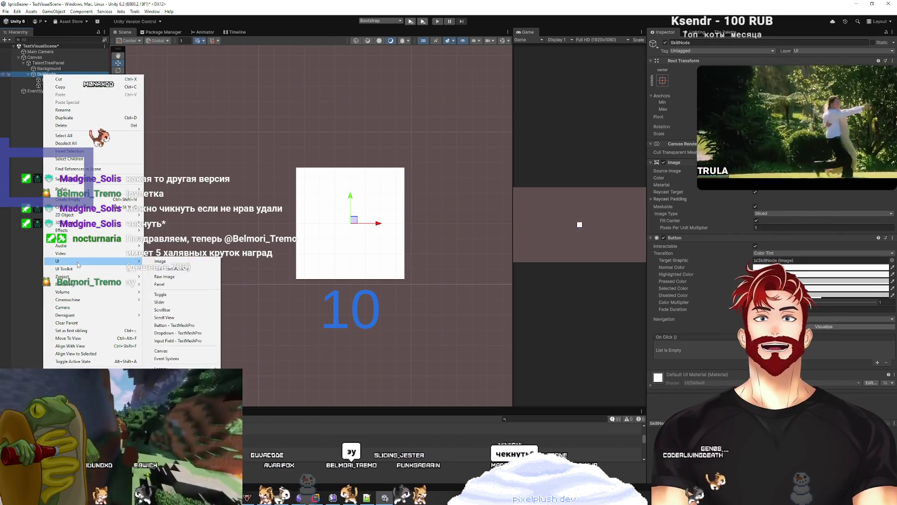
click(178, 261)
text(Icon)
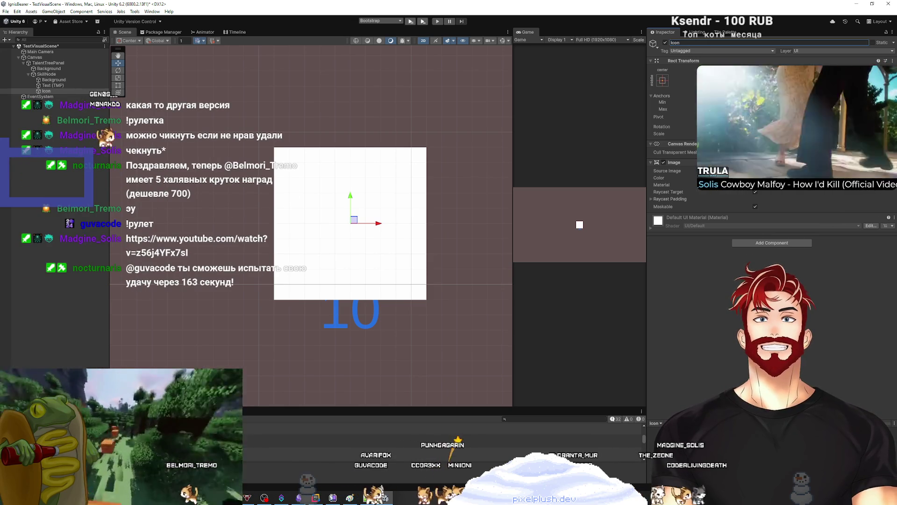
Shrink the Icon image evenly so it sits inset within the white square
click(663, 80)
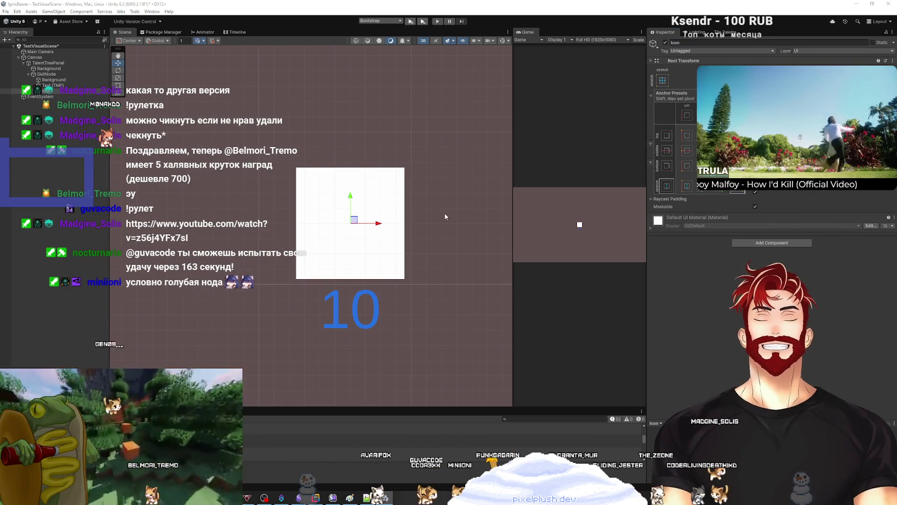
mouse_move(405, 167)
mouse_down()
mouse_move(392, 181)
mouse_move(405, 169)
mouse_up()
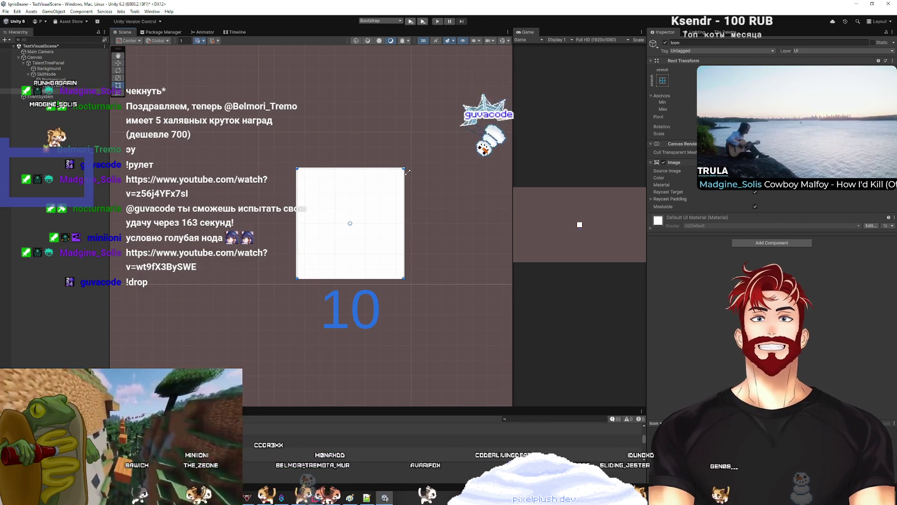
drag(408, 172, 409, 171)
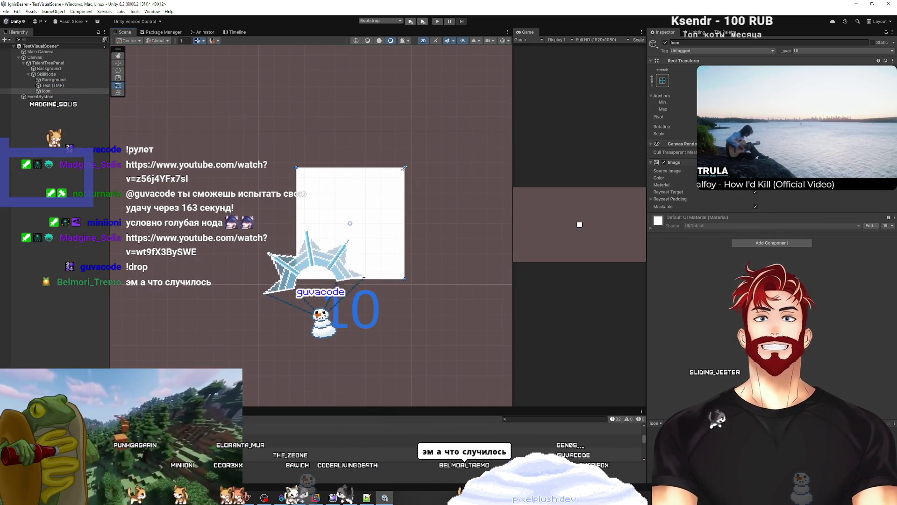
drag(405, 167, 390, 183)
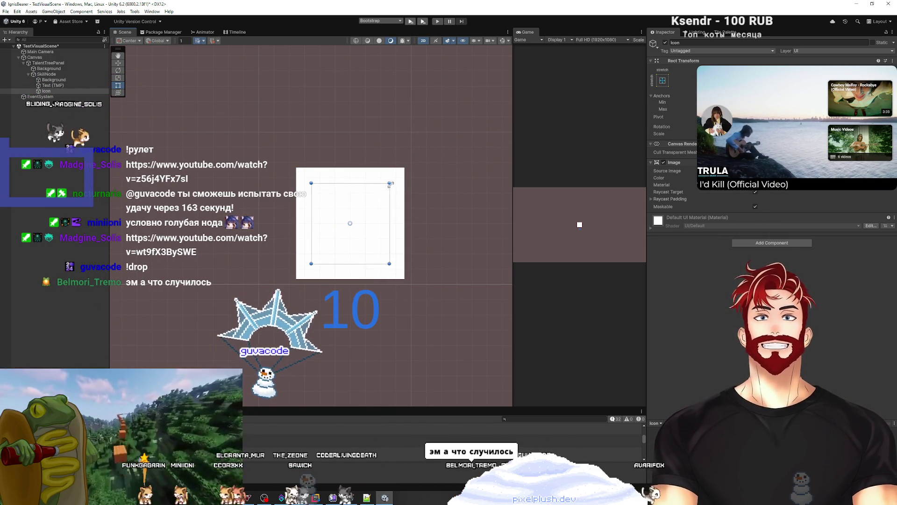
click(892, 171)
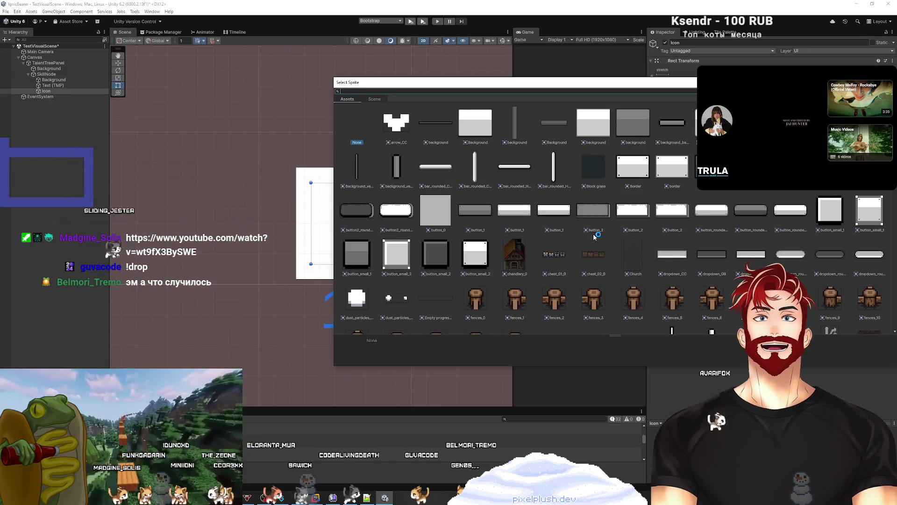
Assign the slime_60 pixel slime sprite as the Icon's source image
scroll(638, 234, down, 3)
scroll(647, 229, up, 3)
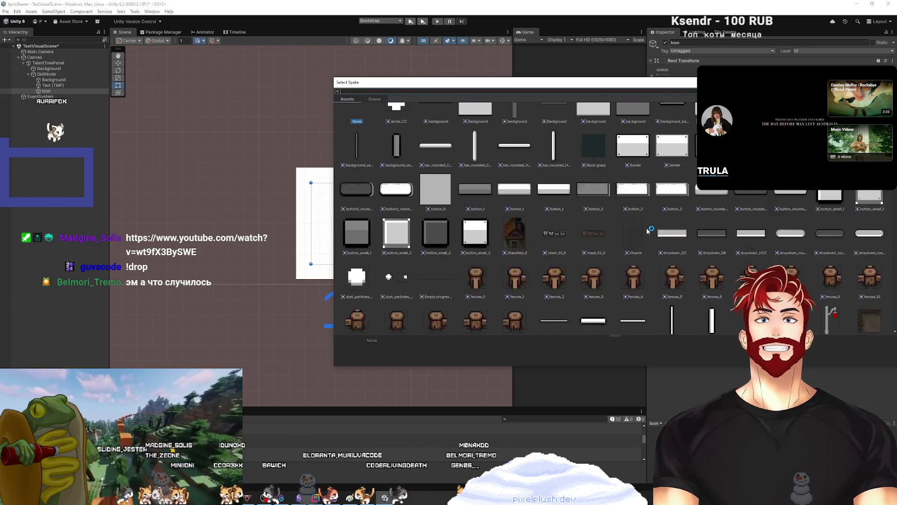
scroll(645, 228, down, 5)
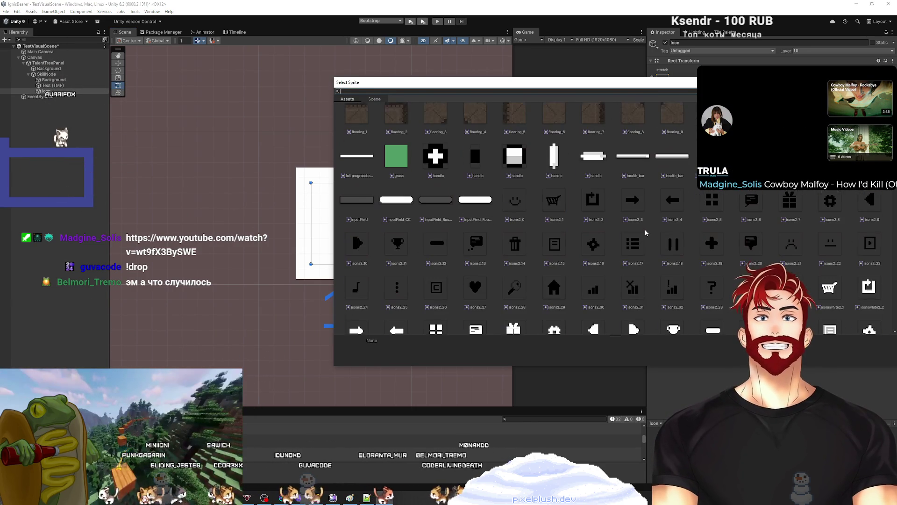
scroll(641, 230, down, 3)
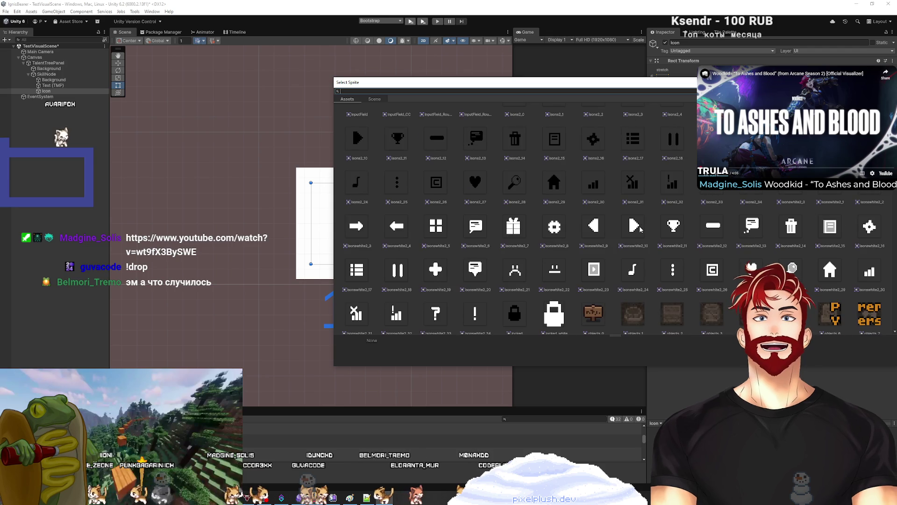
scroll(640, 228, down, 5)
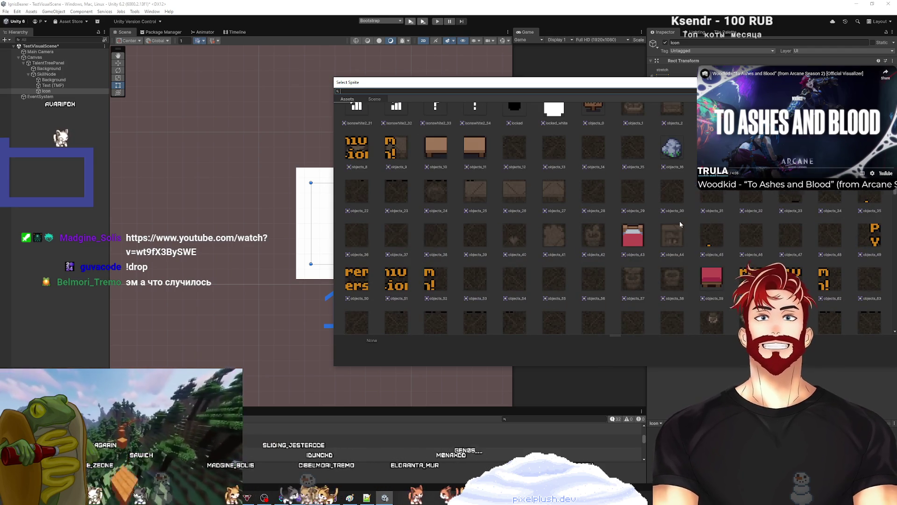
scroll(679, 223, down, 5)
scroll(678, 223, down, 3)
scroll(675, 220, down, 15)
scroll(682, 222, up, 3)
scroll(657, 215, down, 6)
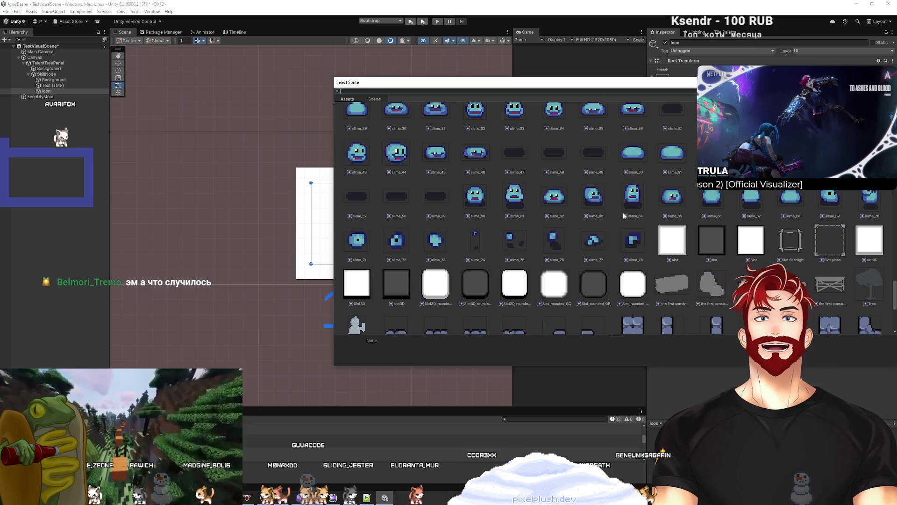
double_click(485, 201)
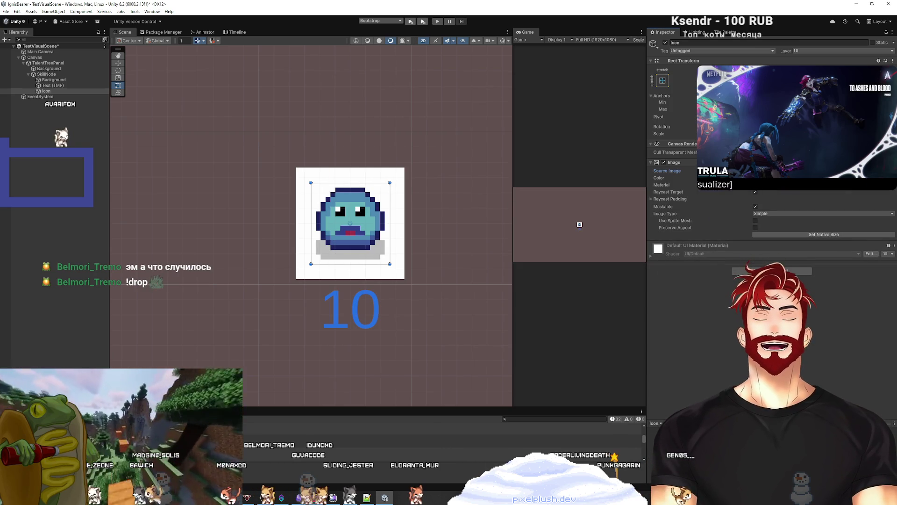
Select SkillNode and enlarge the bottom panel to show the Project and Console windows
click(65, 189)
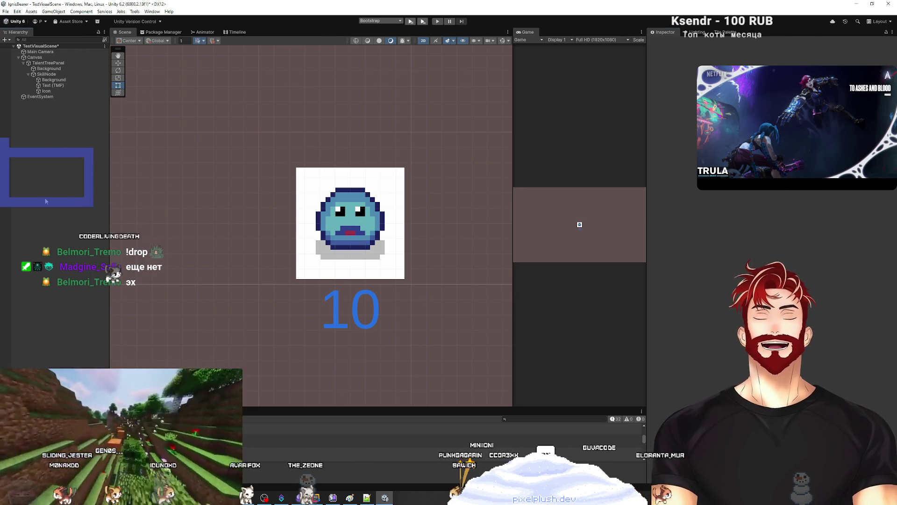
click(52, 76)
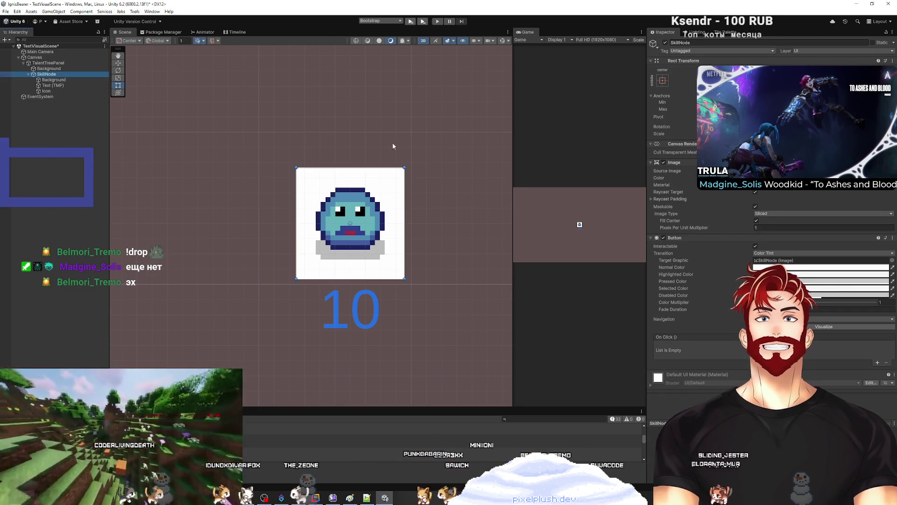
click(85, 162)
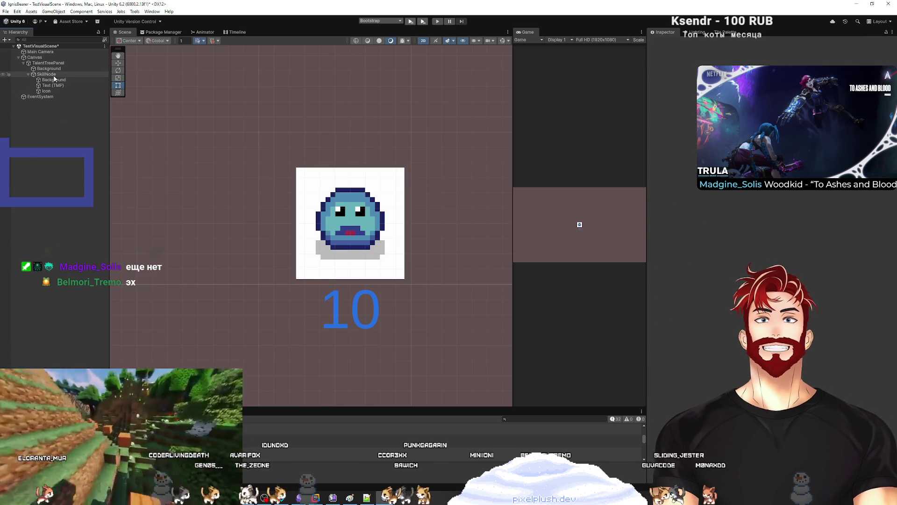
click(47, 74)
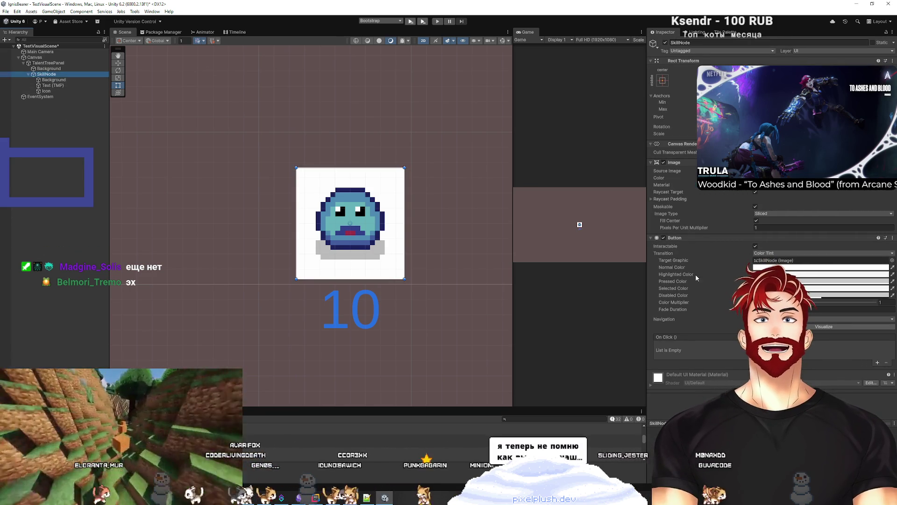
drag(28, 408, 28, 241)
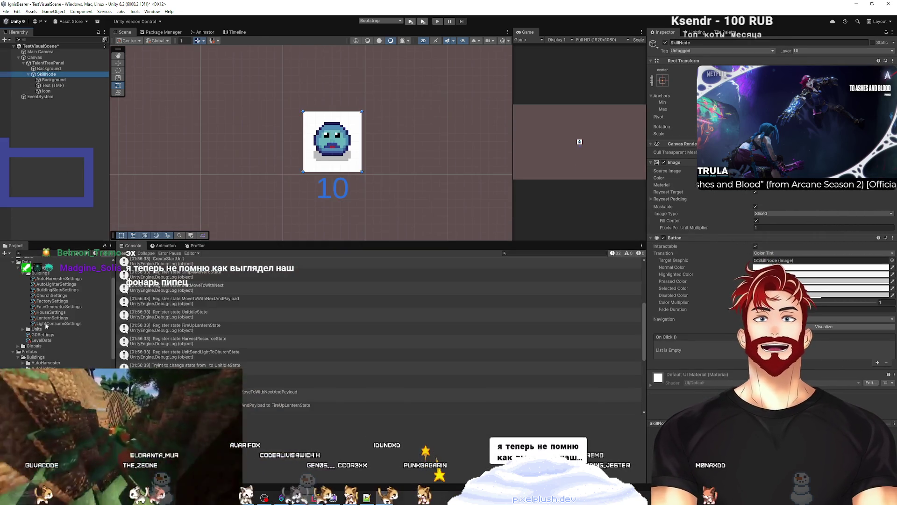